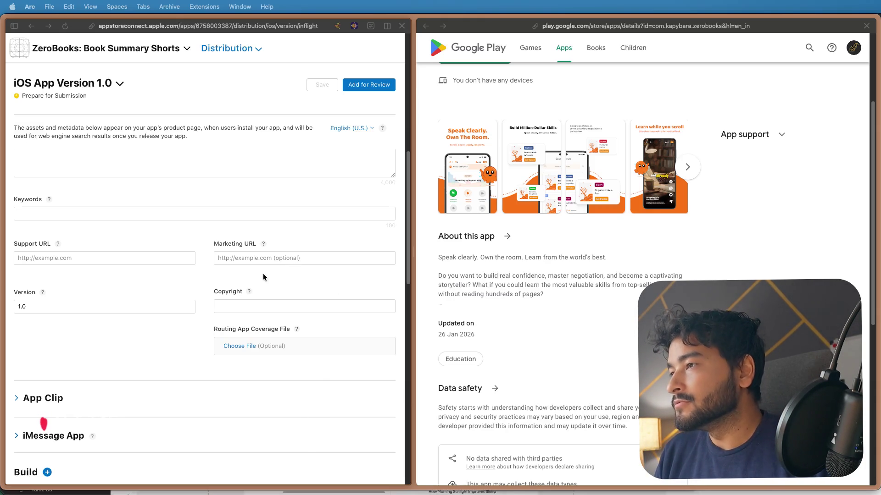
- Start filling in the support URL field on the App Store Connect form
mouse_move(249, 295)
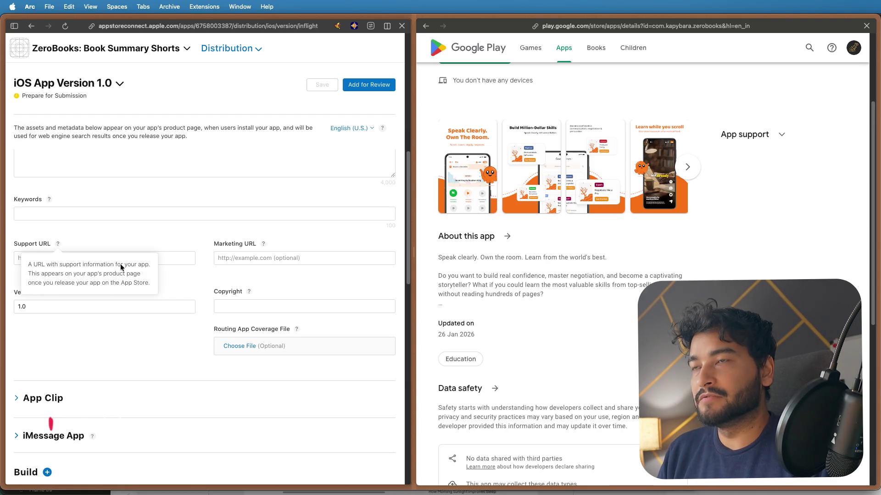
click(28, 244)
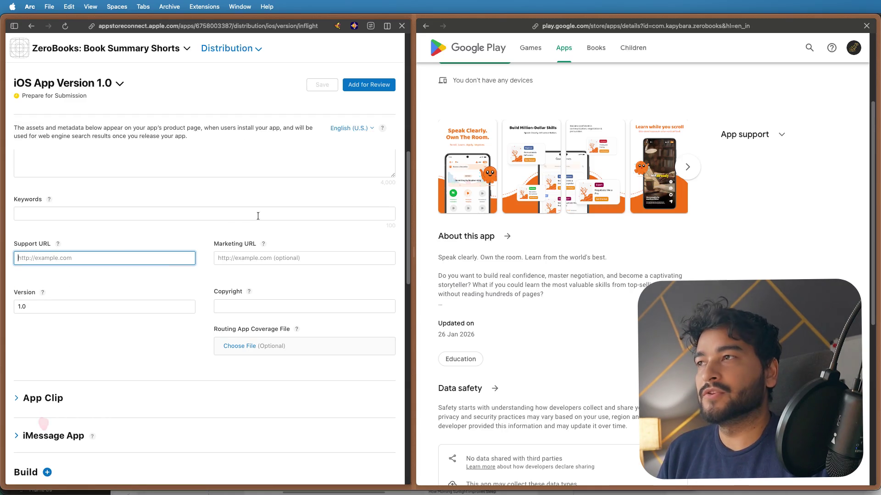
scroll(273, 207, up, 1)
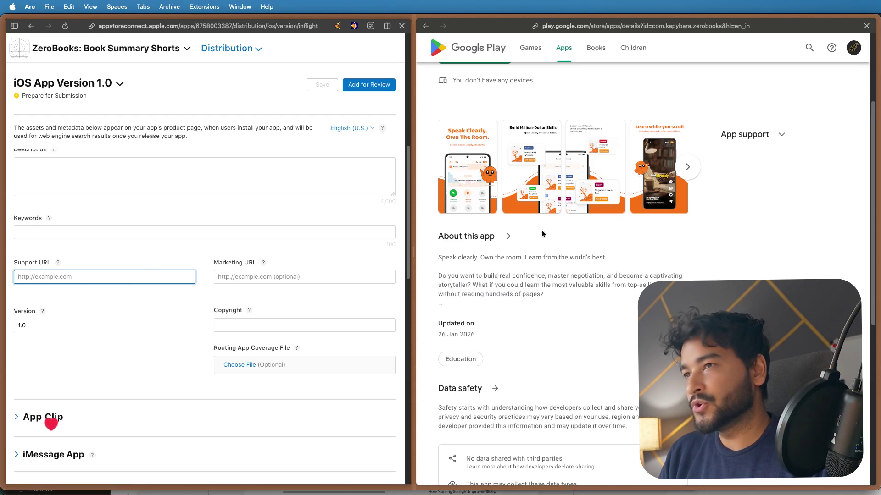
- Load zerobooks.app in the right pane and scroll through its home page and back up
click(617, 29)
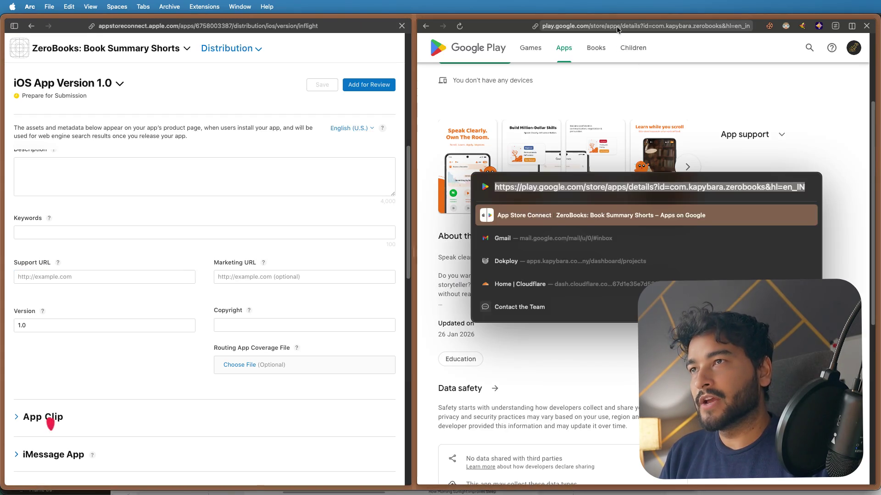
text(zero)
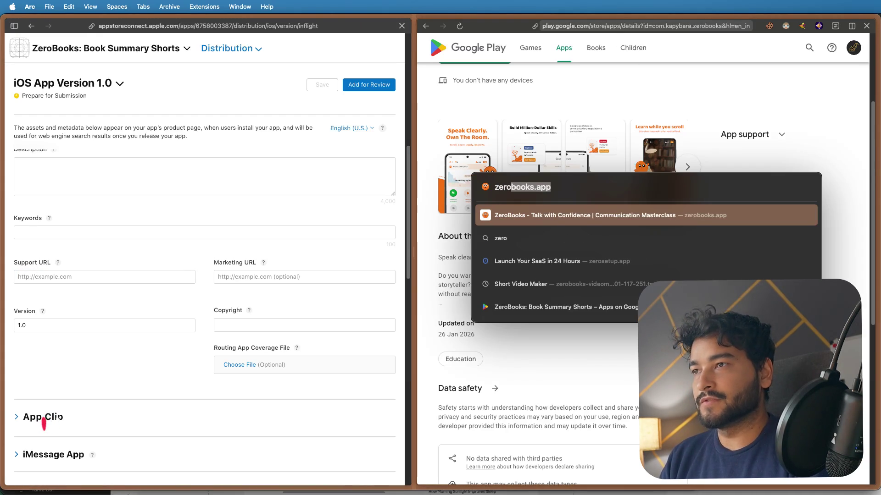
key(Return)
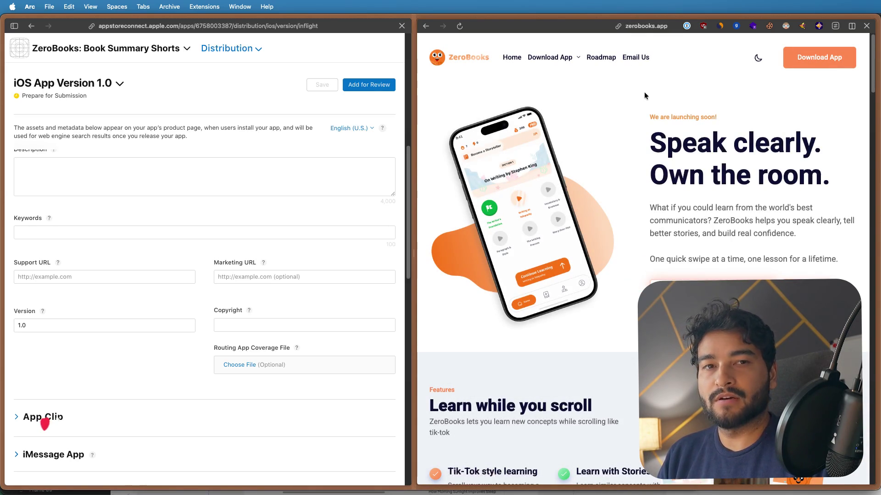
scroll(642, 126, down, 5)
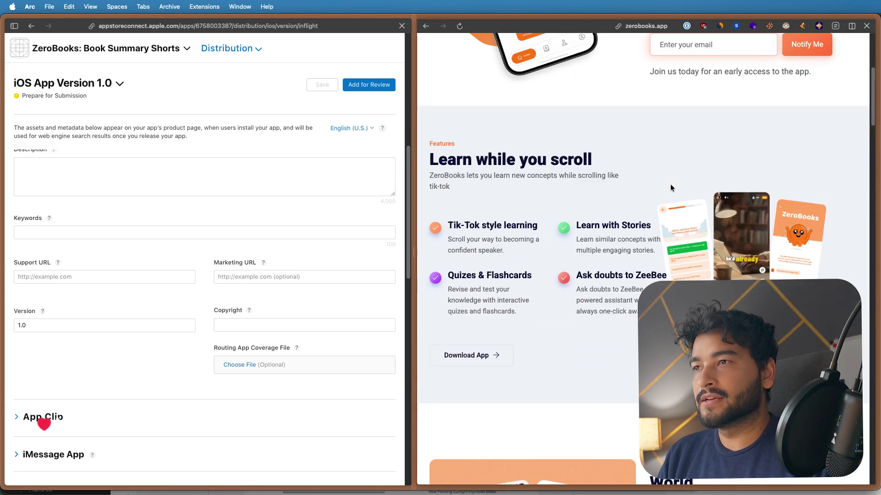
scroll(671, 187, down, 10)
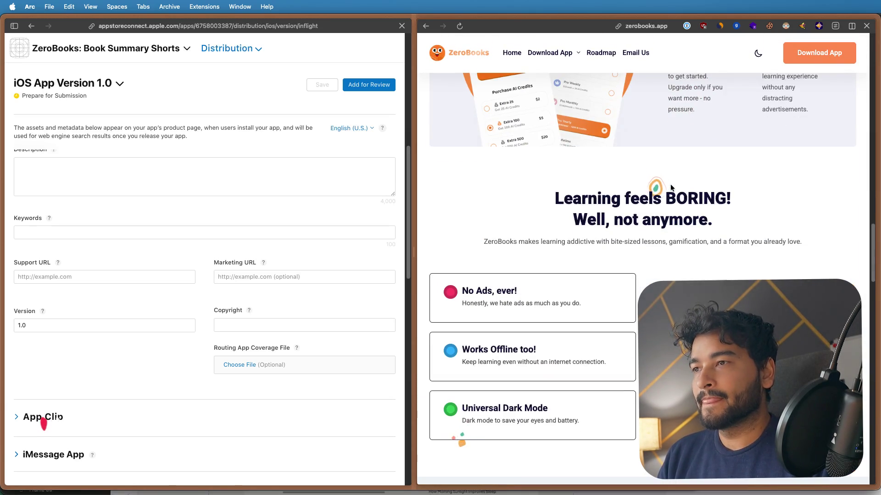
scroll(671, 188, down, 5)
scroll(671, 187, up, 20)
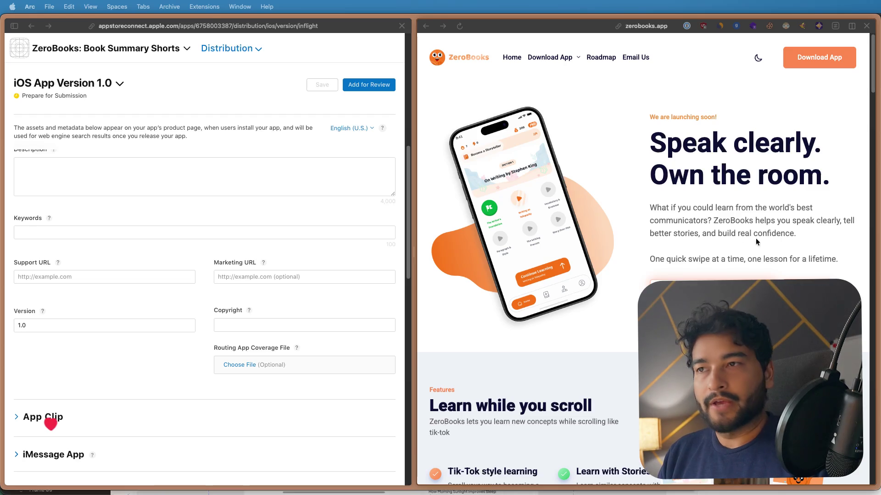
- Focus both split panes, abandon a 'google' new-tab search, and switch to the X notifications space
click(158, 127)
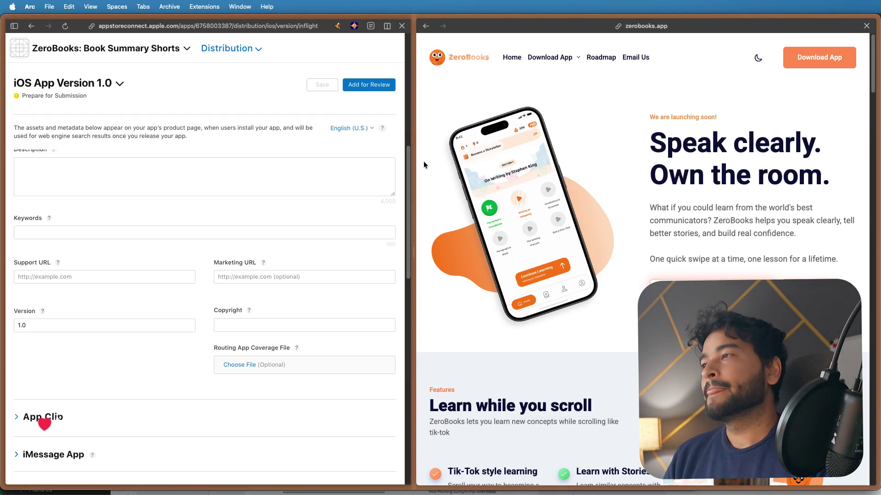
click(731, 137)
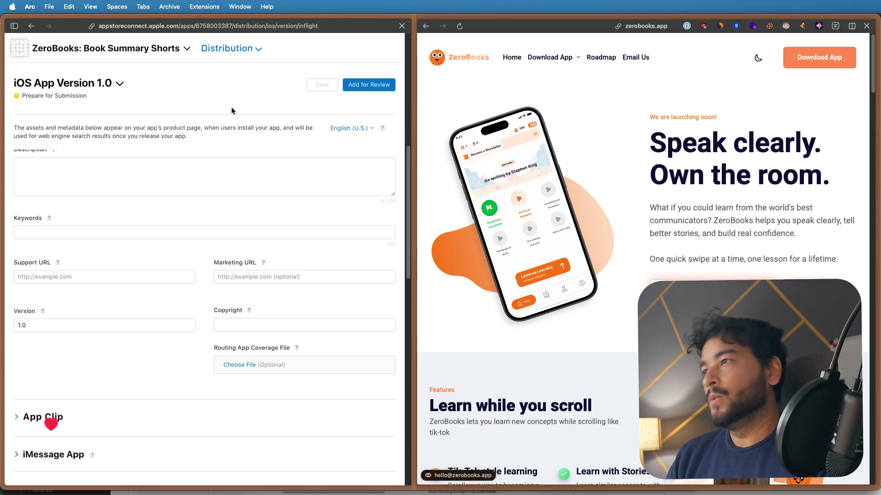
mouse_move(2, 97)
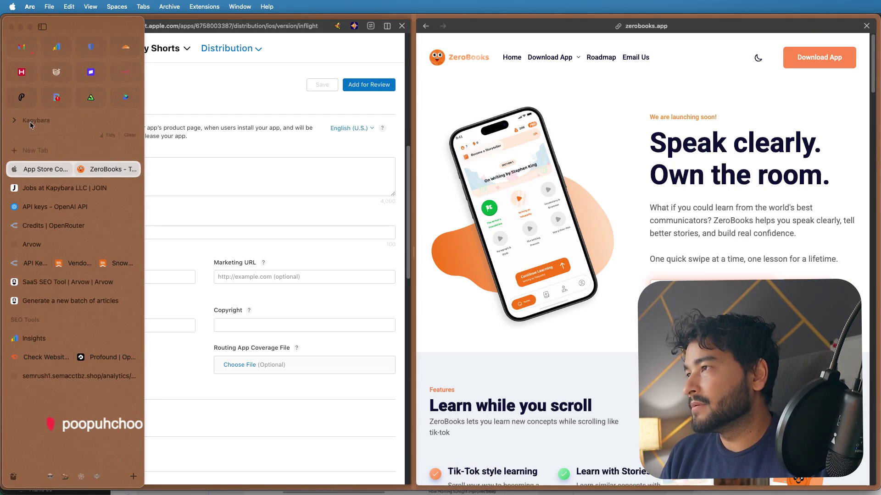
click(57, 158)
text(google)
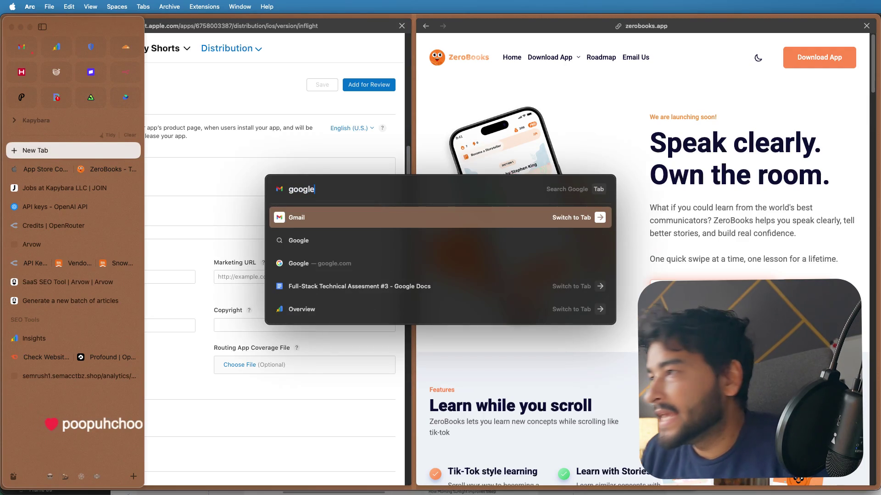
key(Escape)
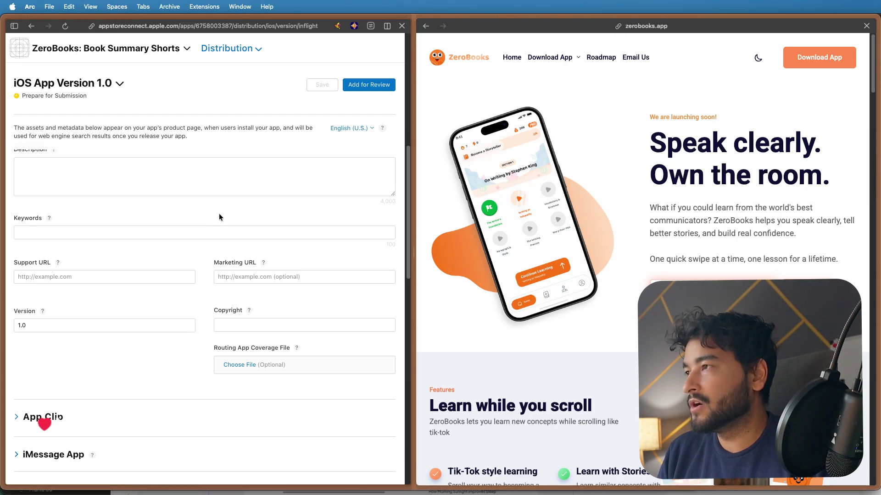
mouse_move(3, 187)
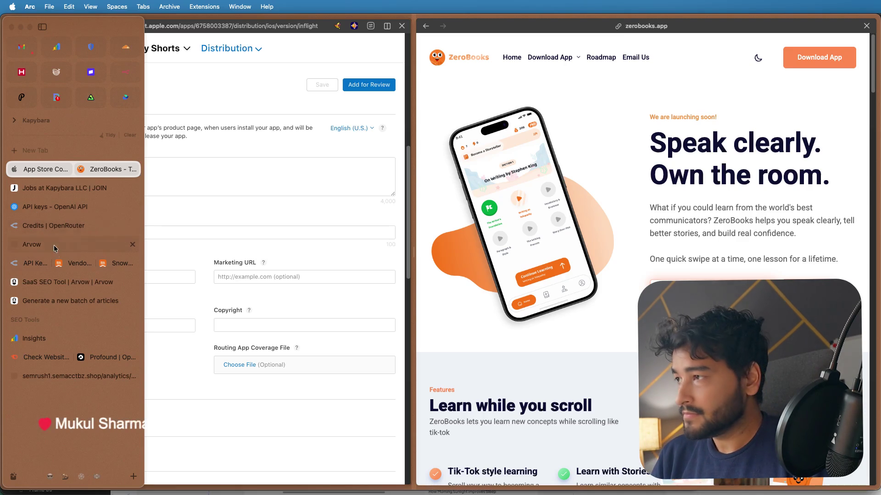
click(96, 475)
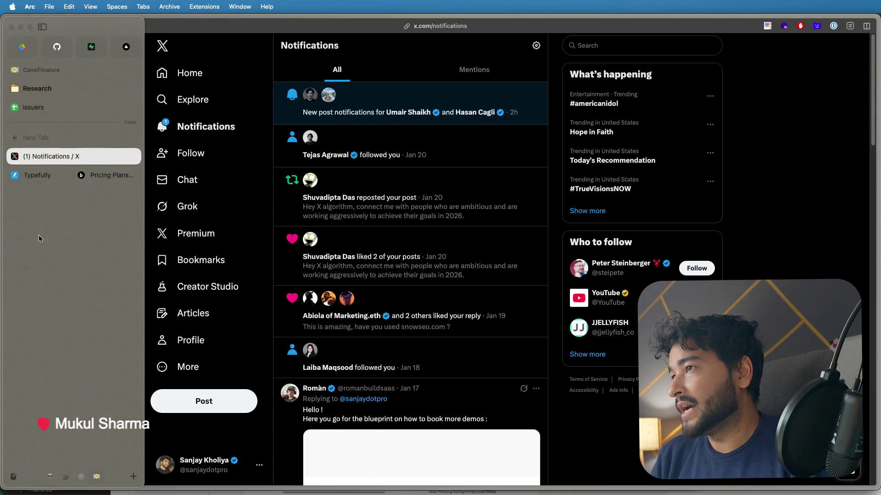
- From the Typefully split view, search Google for 'google workspace' in a new tab
click(34, 179)
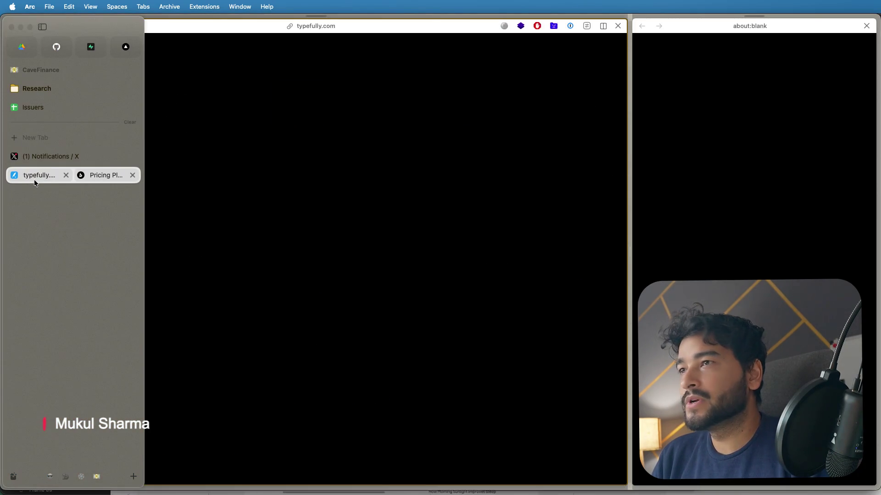
click(53, 134)
text(google works)
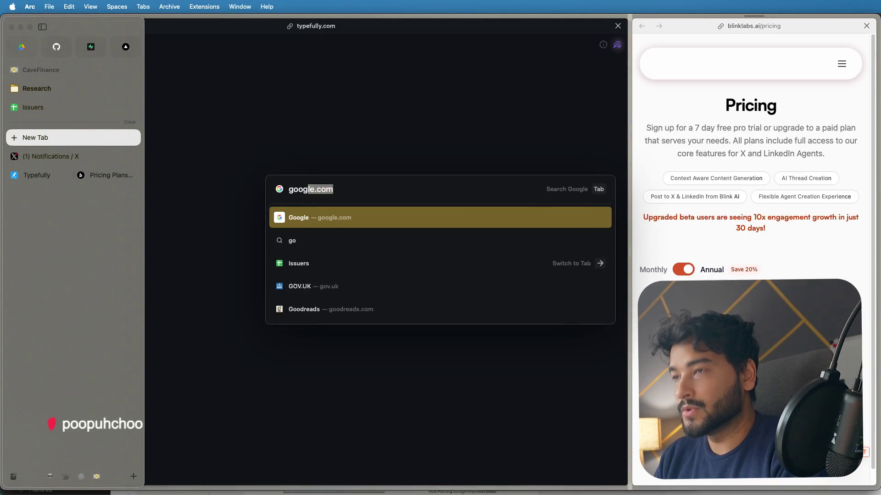
text(pace)
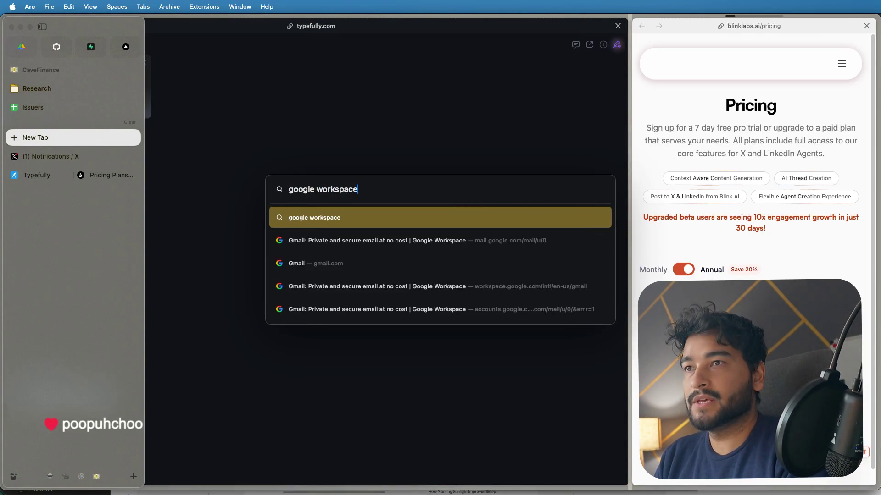
key(Return)
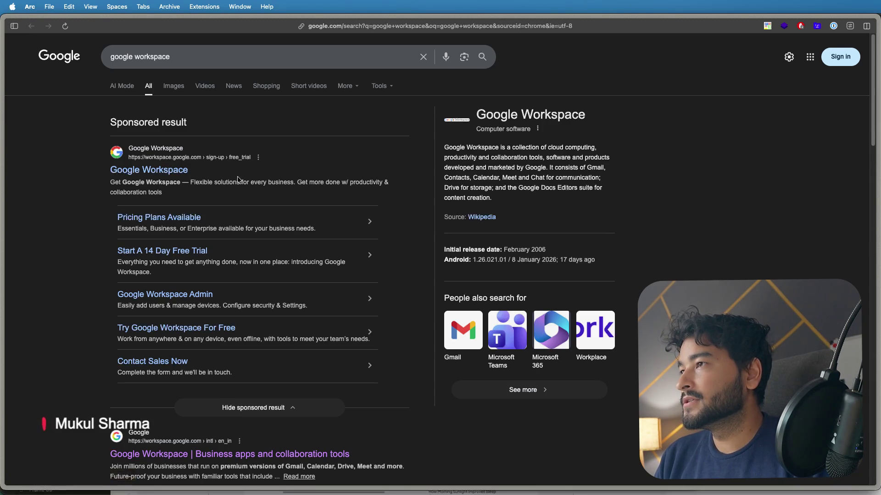
- Open the Google Workspace | Business apps result and go to its Admin console
scroll(223, 305, down, 4)
scroll(224, 305, down, 2)
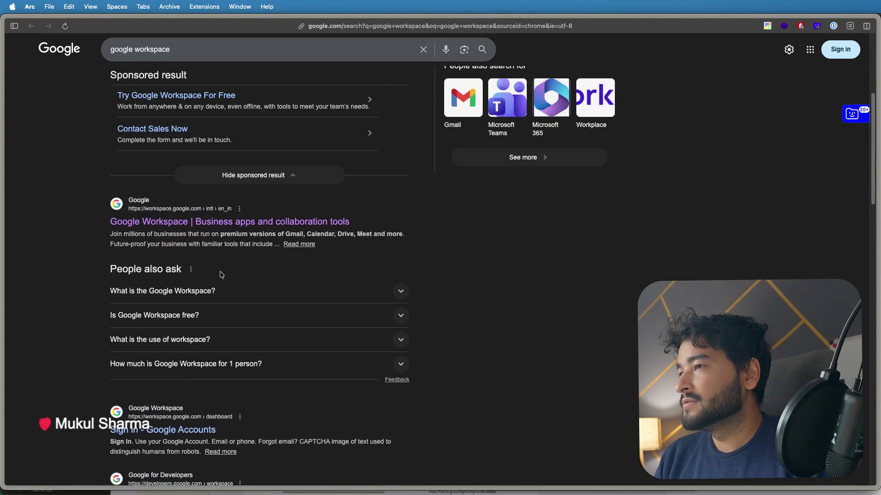
click(207, 224)
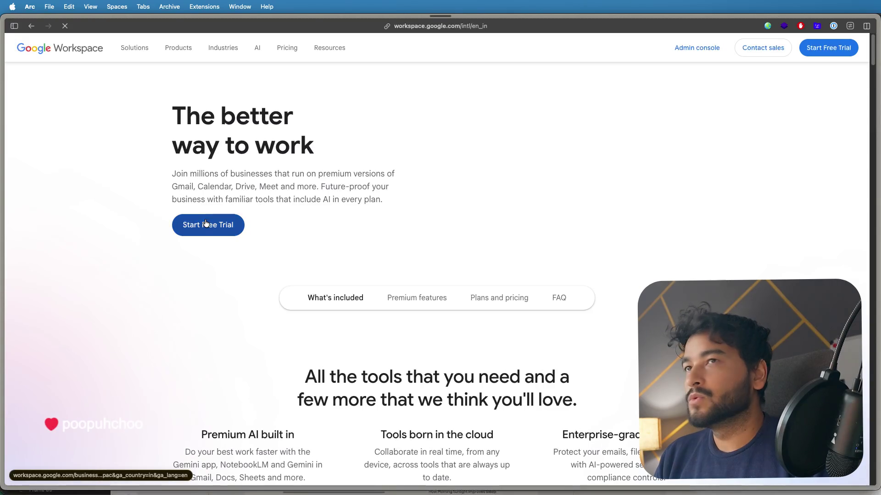
click(691, 51)
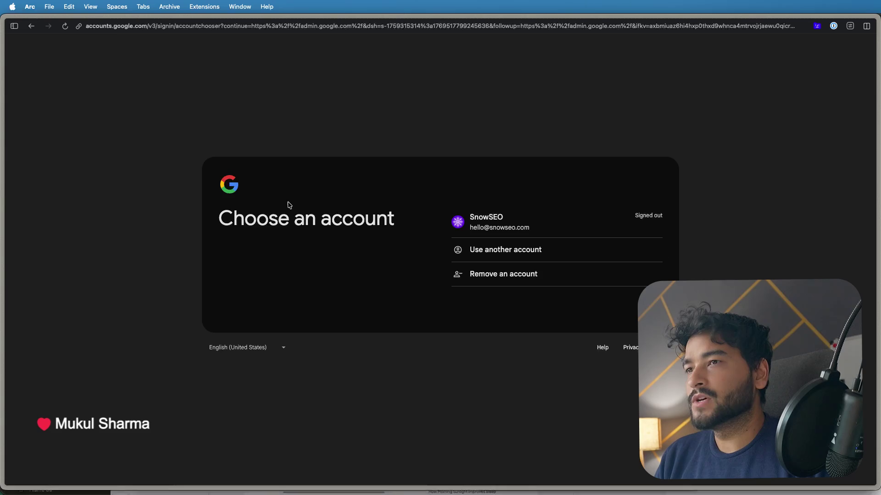
- Collapse CaveFinance, switch to the Tools space, and open the Workspace homepage via a 'workspace google' search
mouse_move(1, 233)
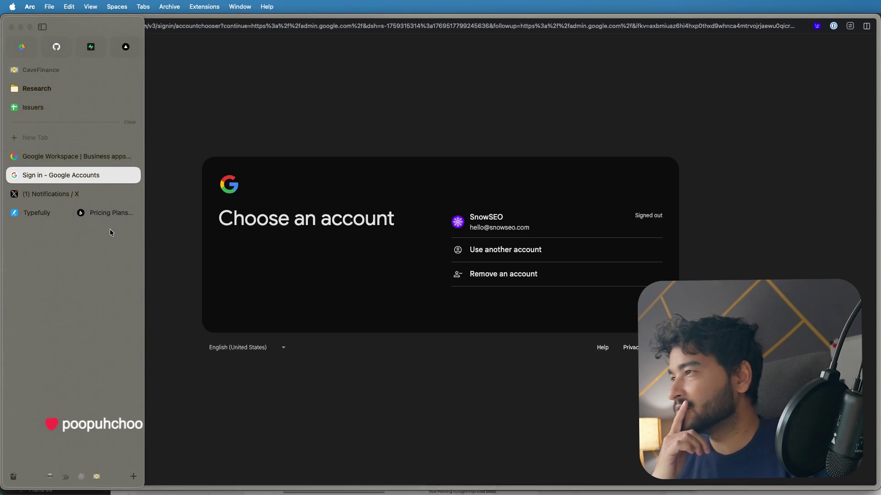
click(61, 71)
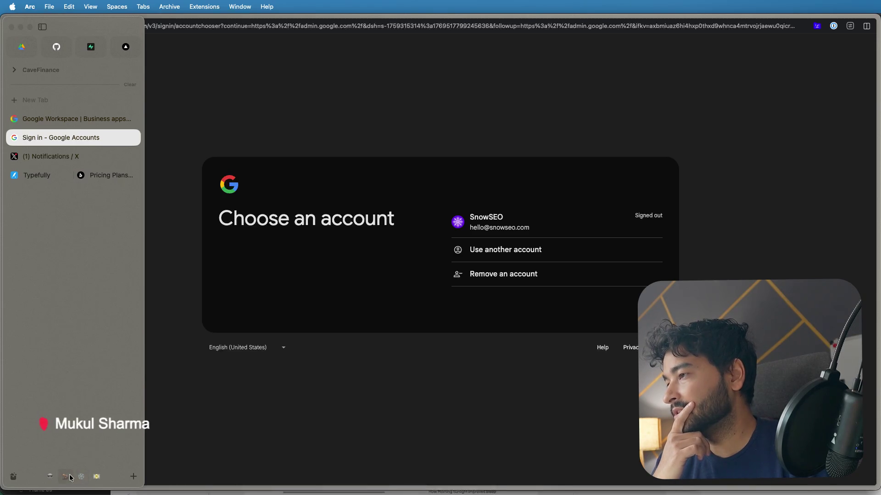
click(49, 478)
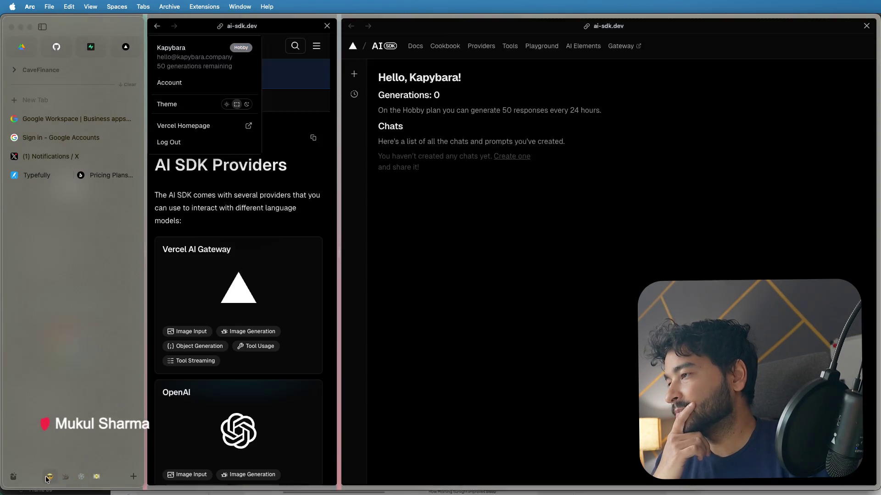
click(38, 142)
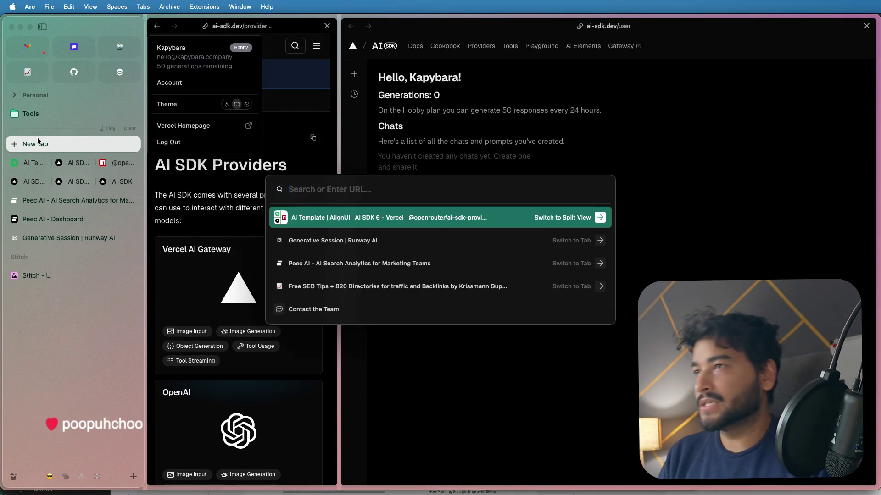
text(wor)
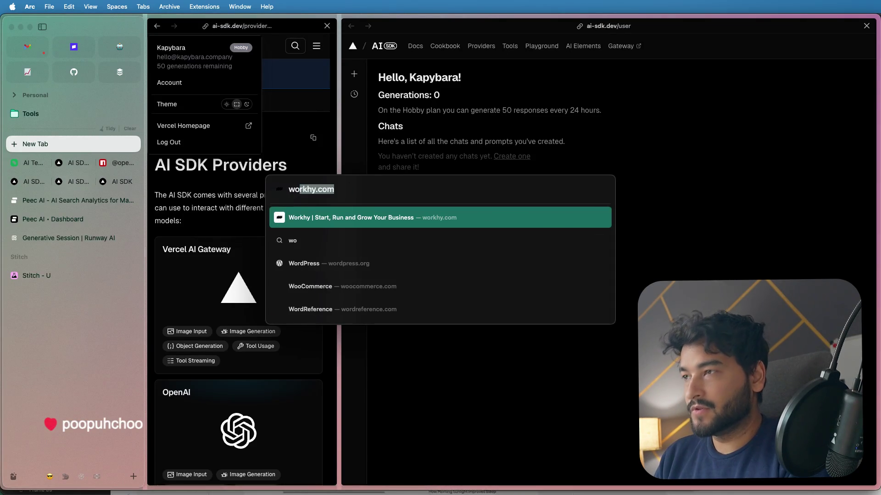
text(kspace)
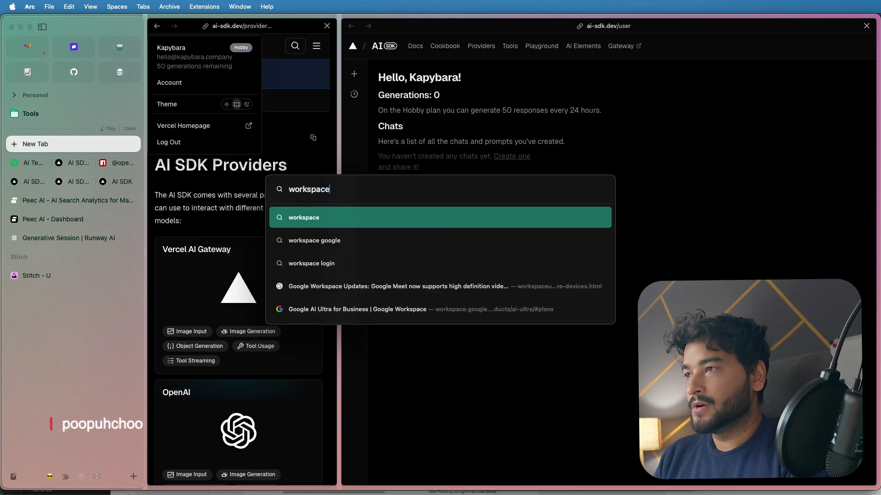
text( google)
key(Return)
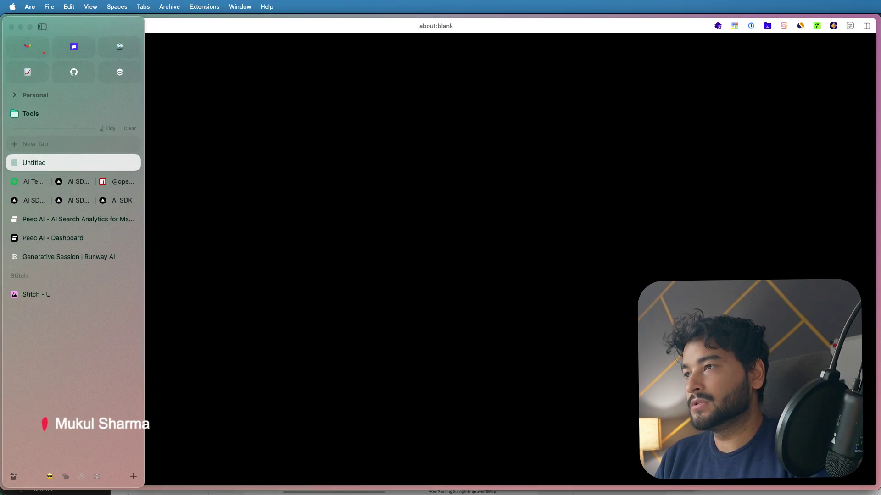
click(161, 132)
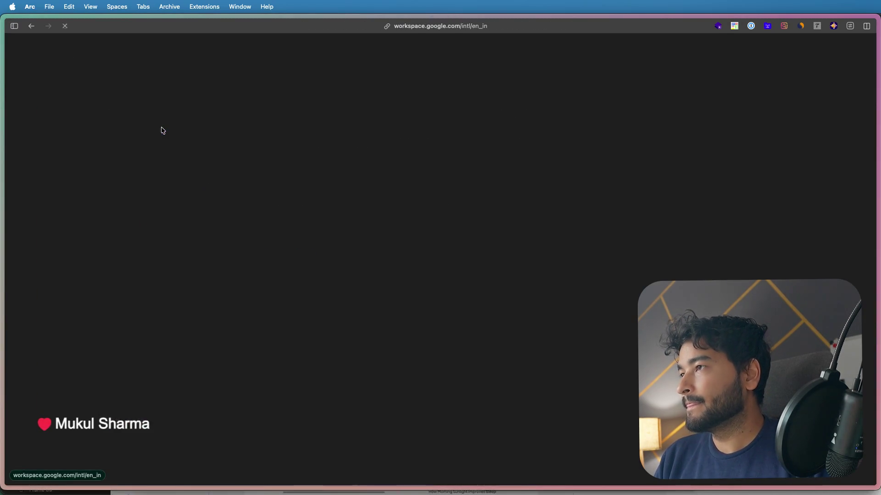
- Go to the Admin console sign-in, choose another account, and sign in with an unlisted account from CaveFinance
click(693, 49)
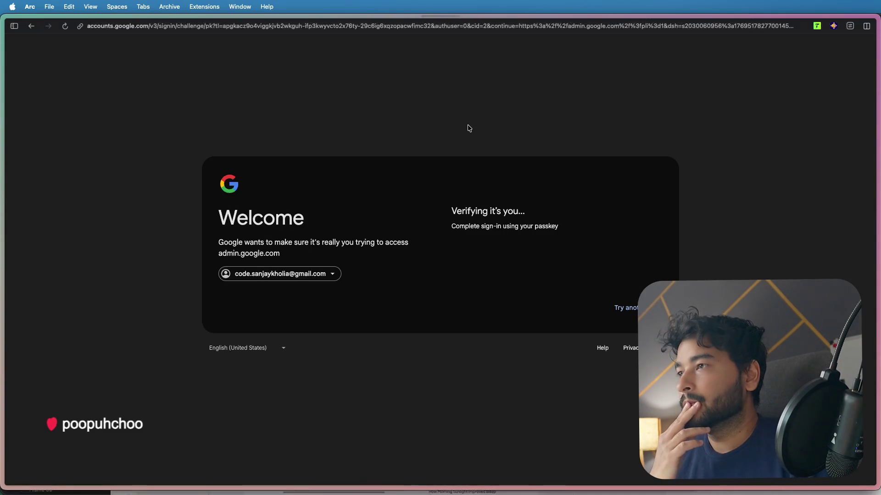
click(320, 273)
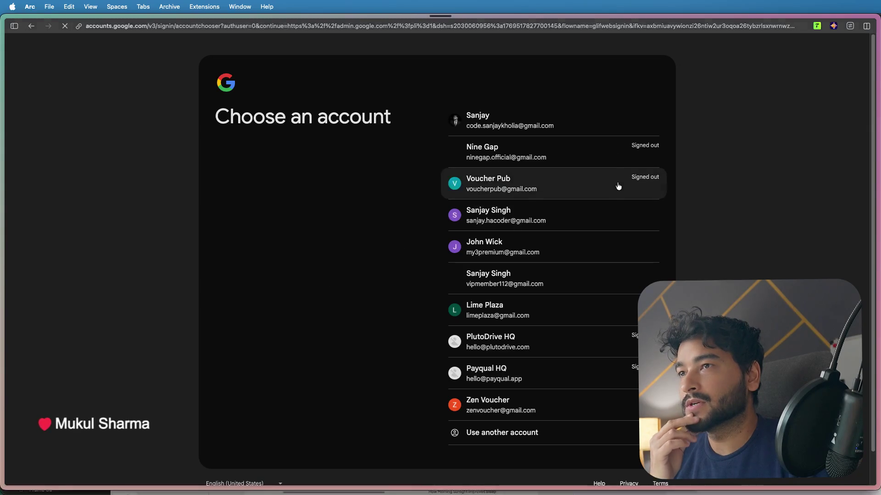
scroll(555, 257, down, 2)
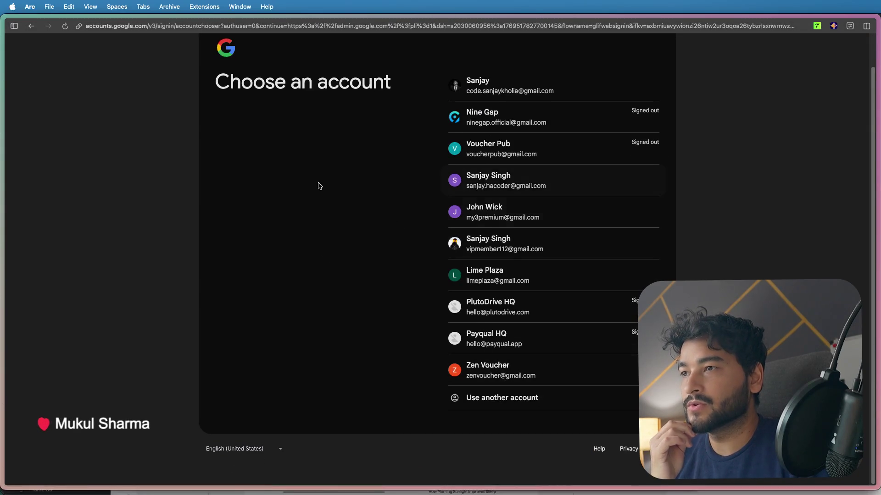
mouse_move(2, 188)
click(98, 477)
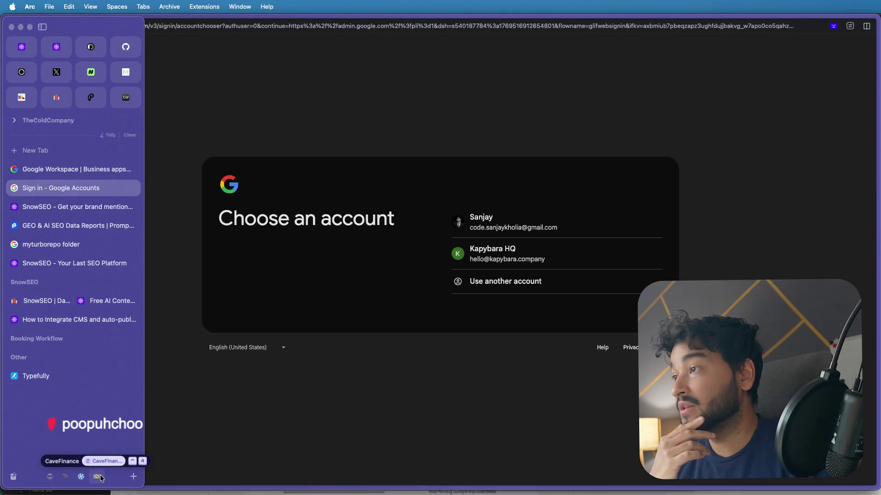
click(101, 478)
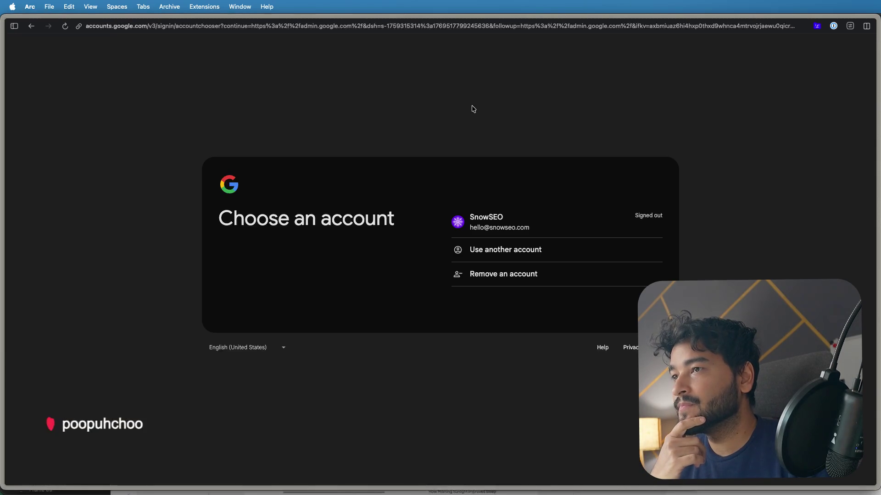
click(494, 255)
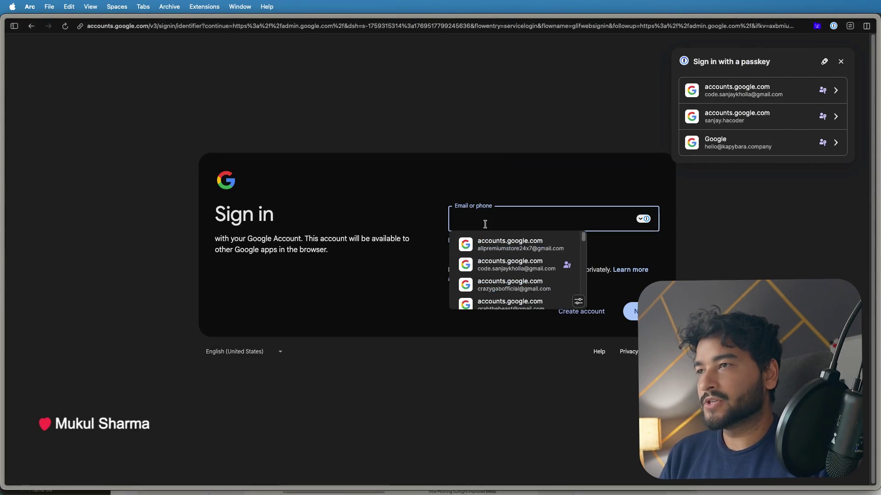
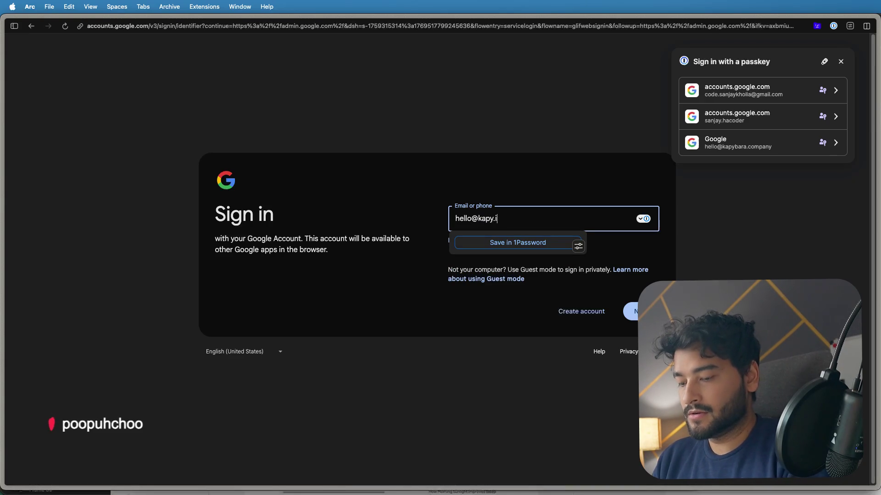
- Enter the admin account's e-mail address and continue to the password step, dismissing suggestion panels
key(super+z)
click(501, 181)
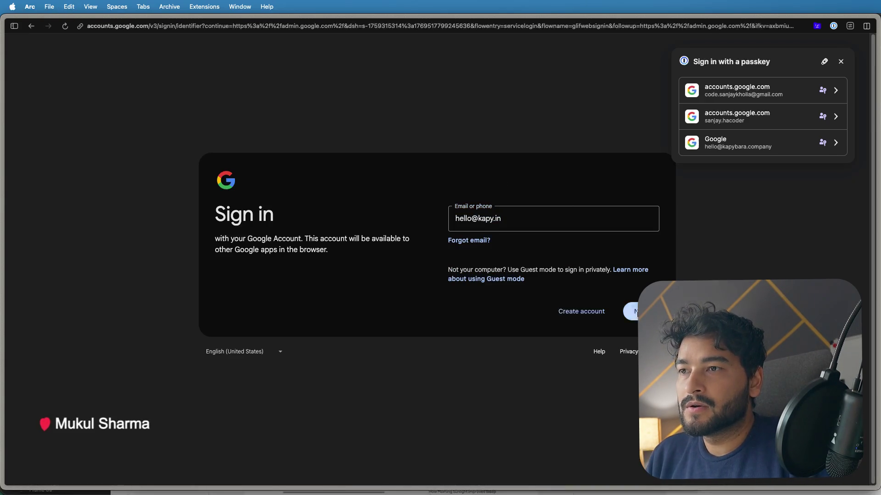
click(826, 118)
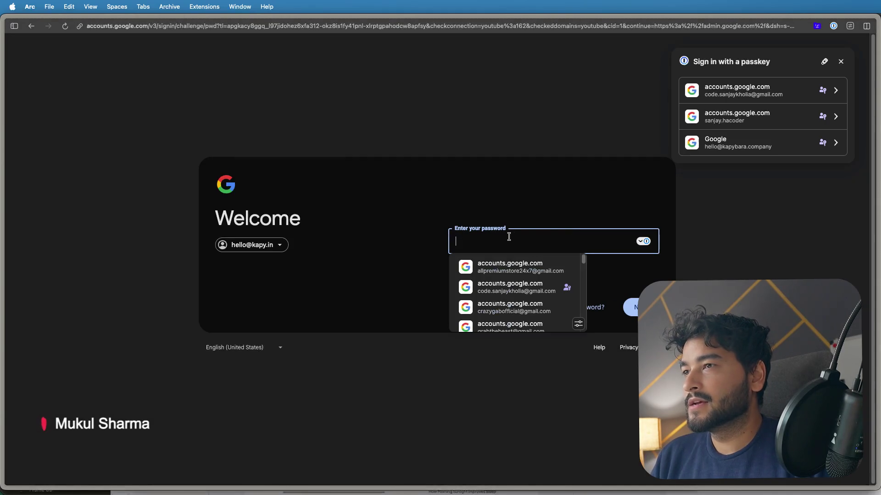
scroll(520, 295, down, 5)
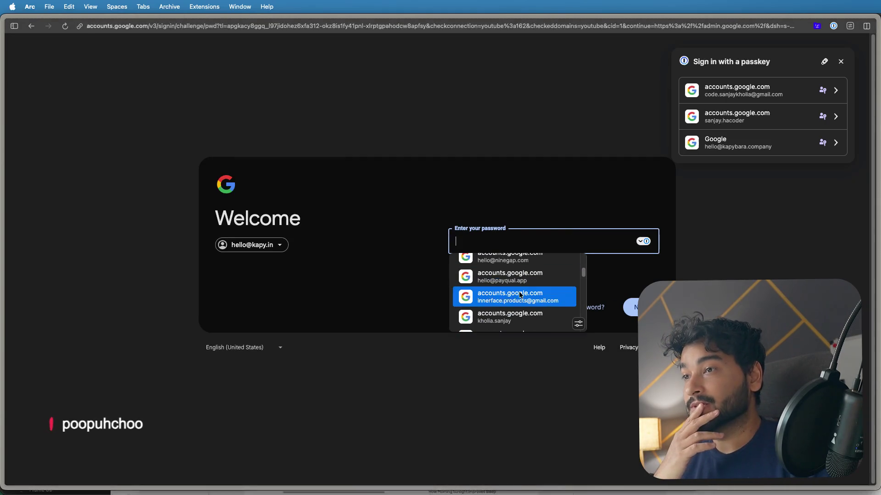
scroll(527, 296, down, 4)
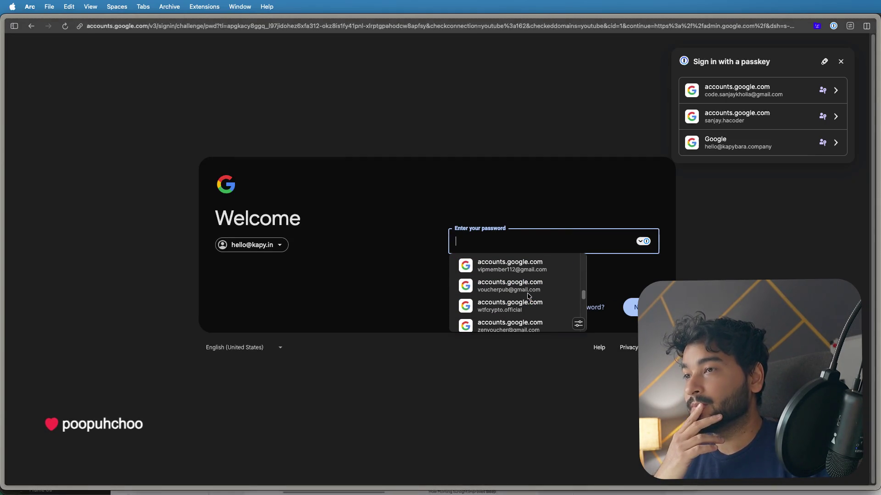
click(772, 191)
click(840, 61)
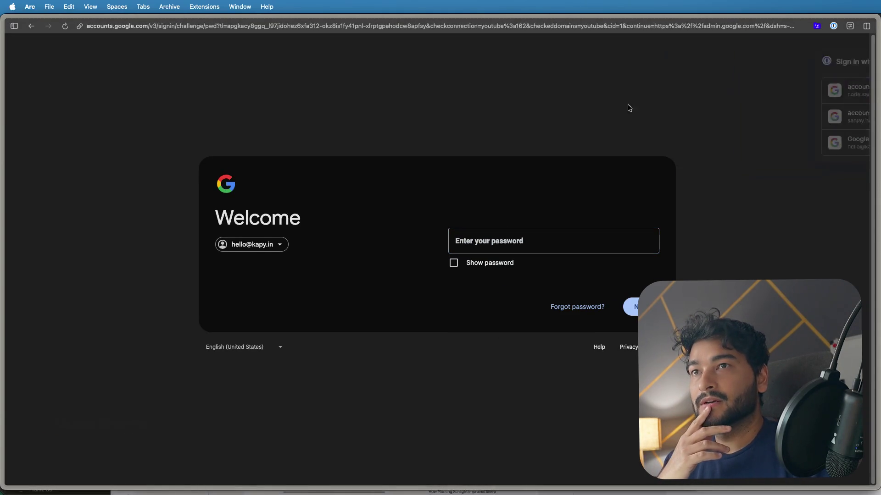
- Search 1Password Quick Access for the account's login, close it unfilled, and choose Forgot password
key(super+shift+space)
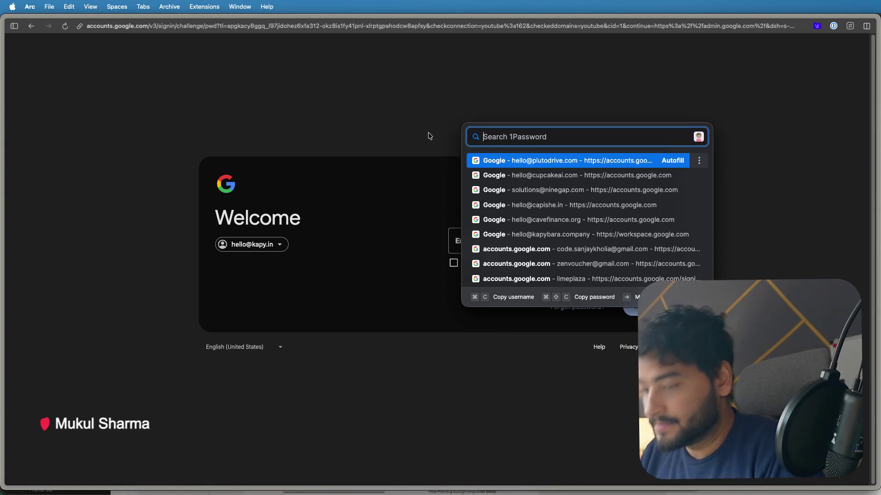
scroll(565, 238, down, 3)
scroll(565, 238, down, 5)
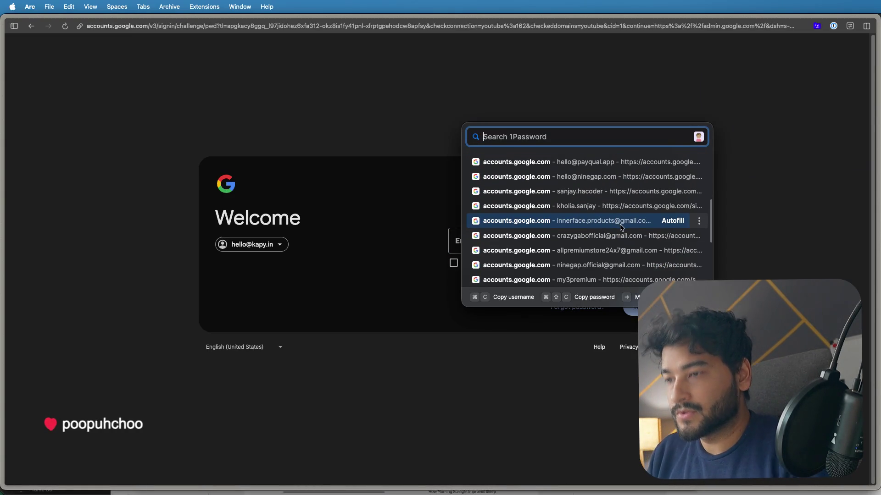
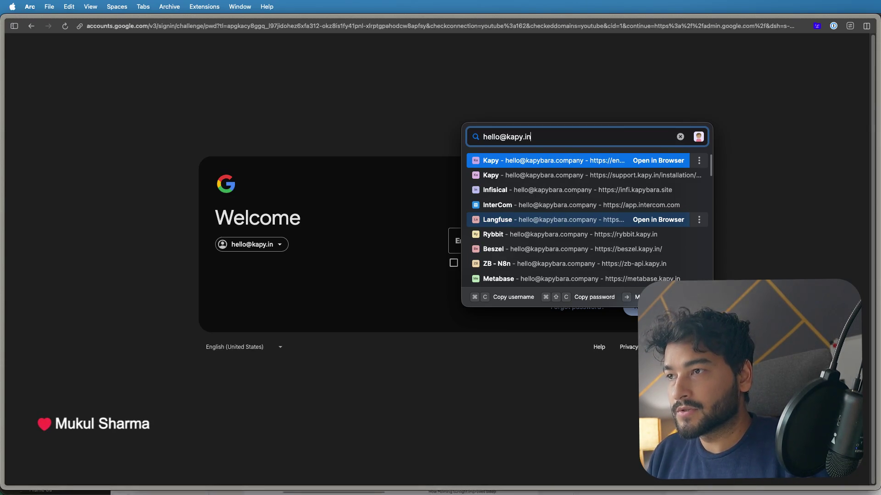
text(oo)
key(BackSpace)
key(BackSpace)
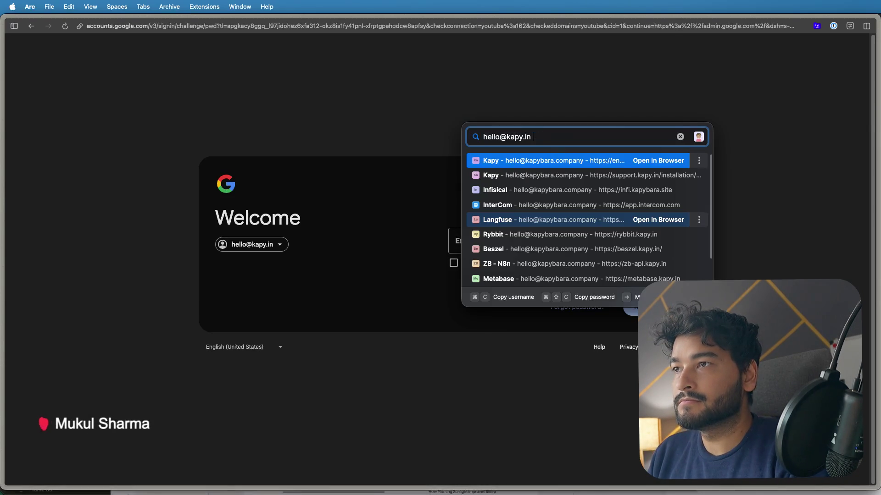
scroll(614, 248, down, 2)
scroll(592, 244, down, 1)
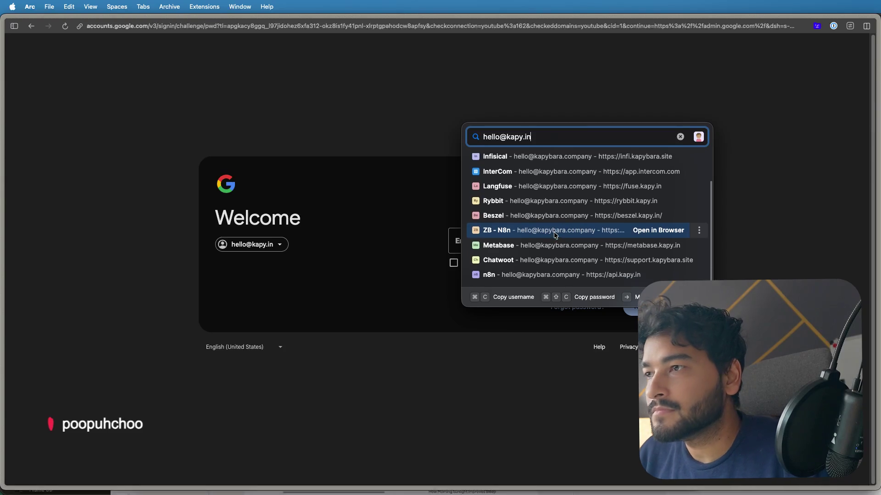
scroll(561, 241, up, 2)
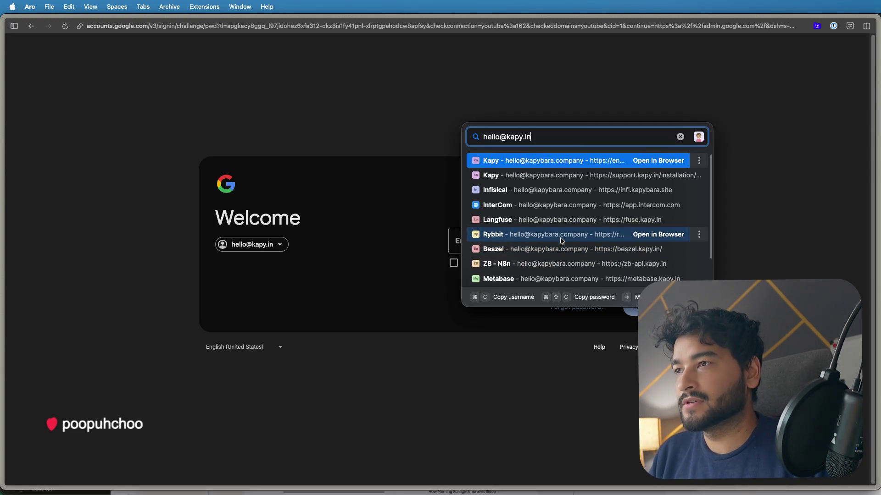
key(Escape)
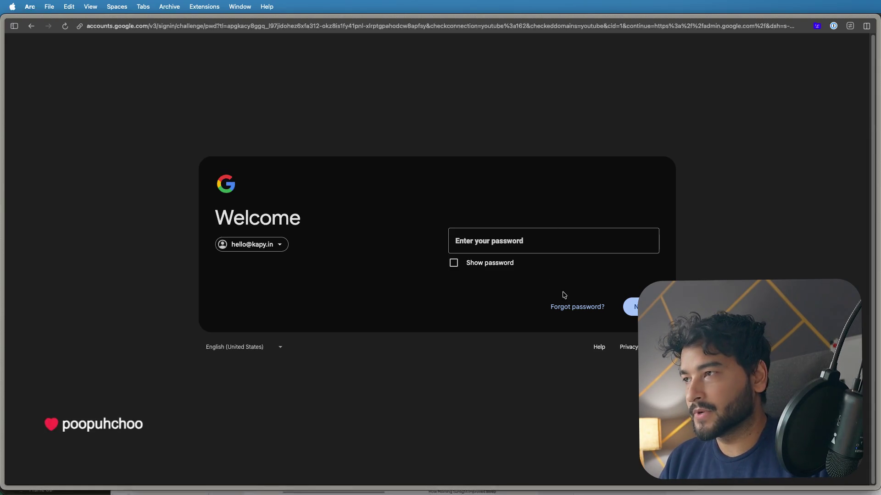
click(570, 307)
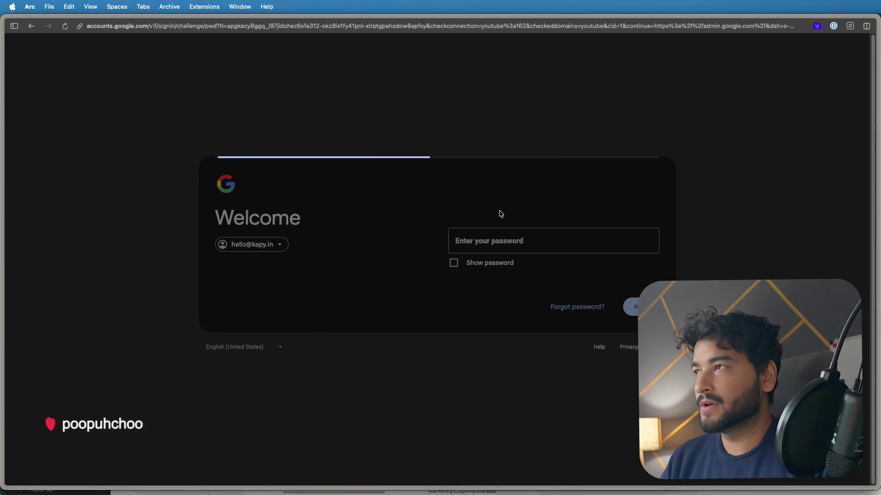
- Focus the last-password field on Account recovery, dismiss saved suggestions, and open clipboard history
click(488, 243)
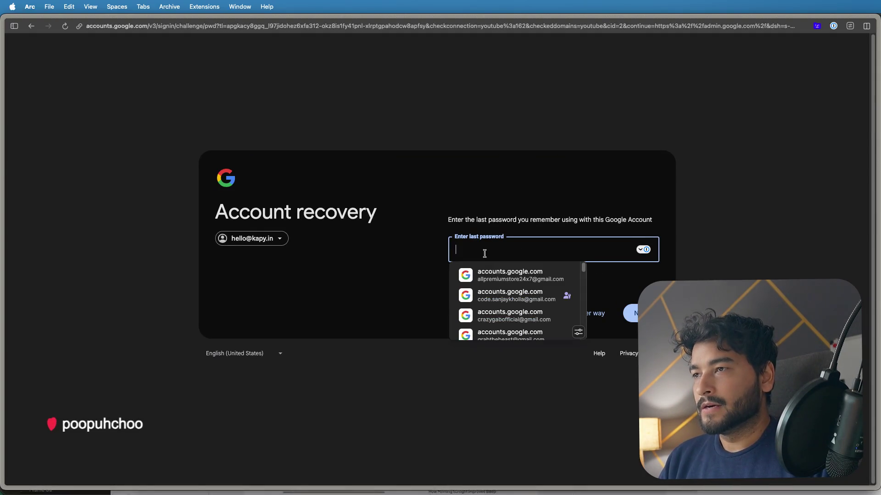
click(452, 191)
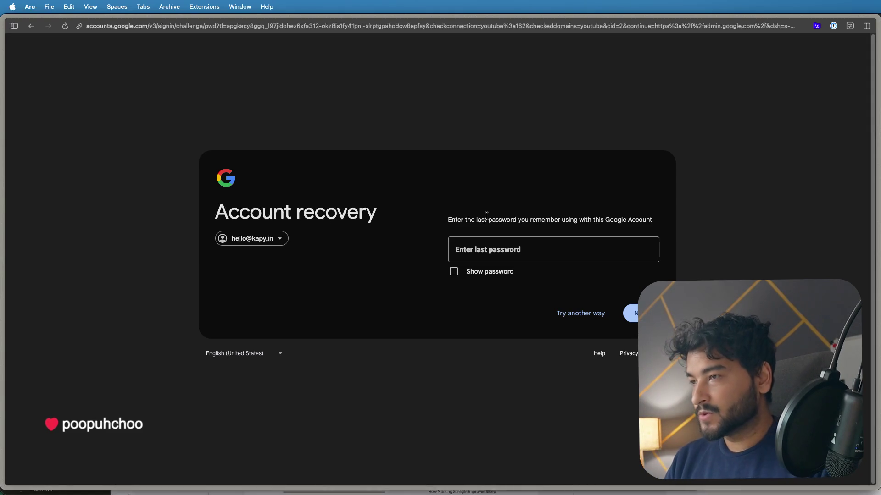
key(shift+super+v)
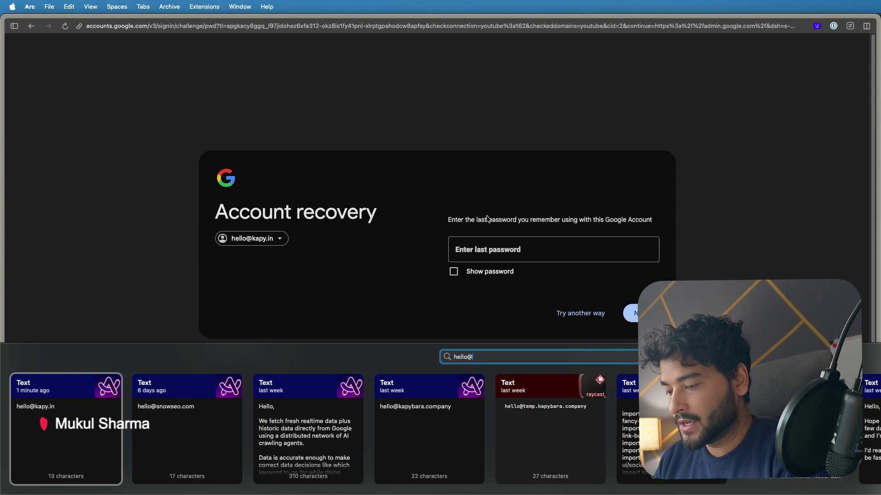
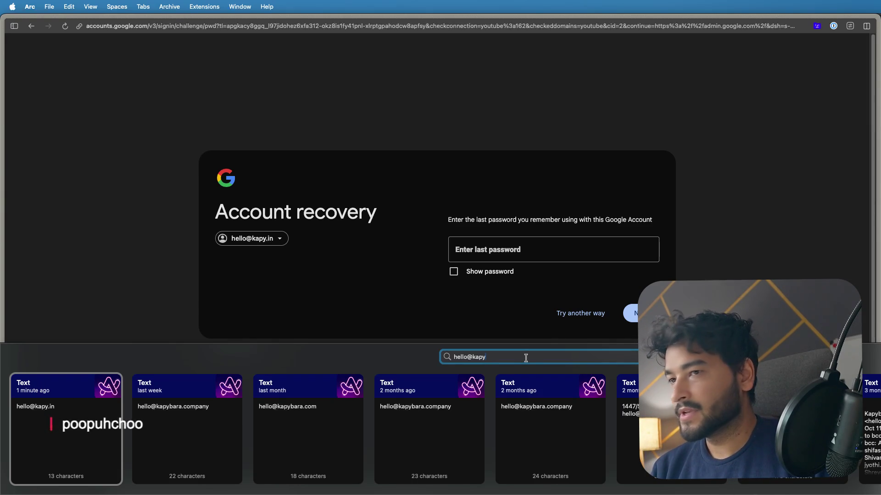
key(Left)
key(Left)
key(Left)
key(BackSpace)
key(BackSpace)
key(BackSpace)
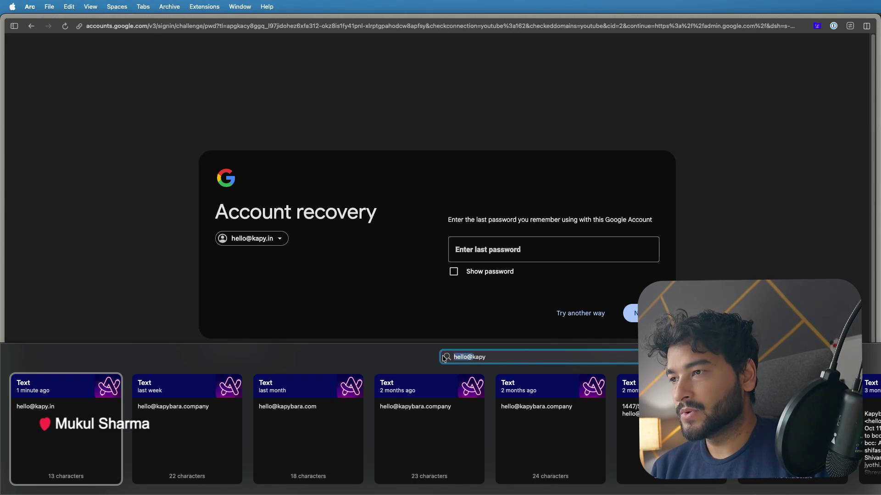
click(504, 356)
text(.)
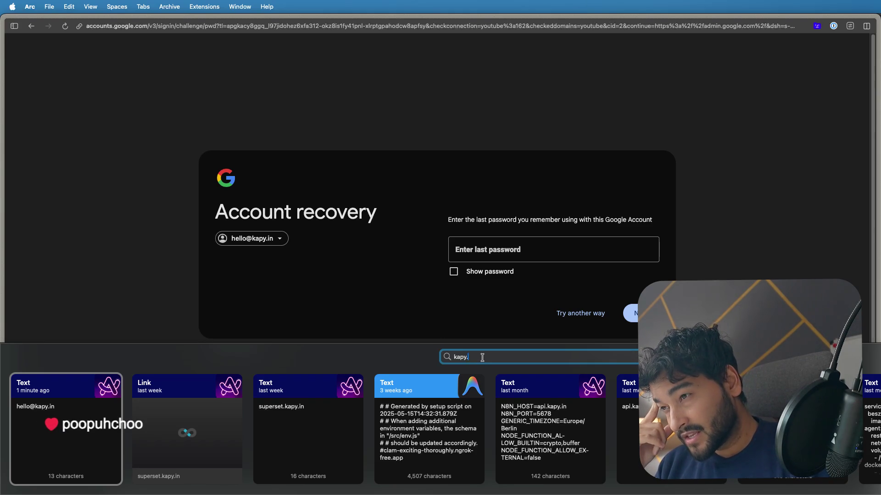
click(416, 305)
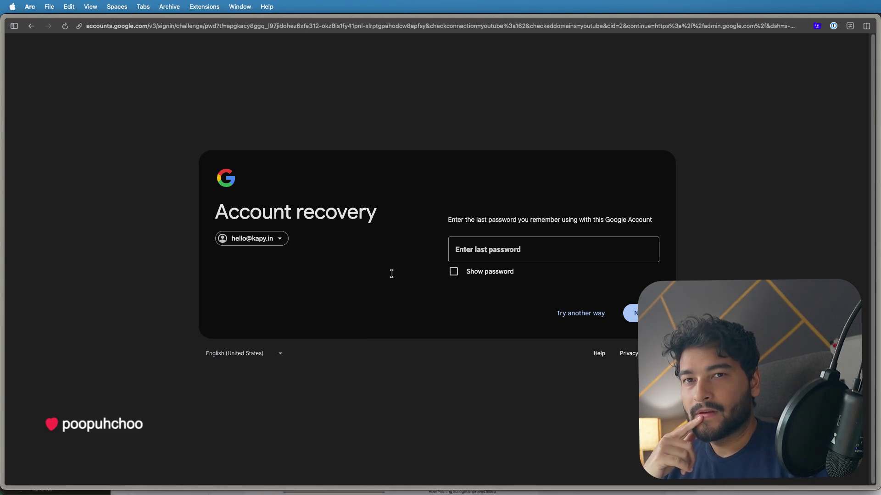
- Reveal Arc's sidebar while the Account recovery 'Enter last password' step stays open
mouse_move(2, 206)
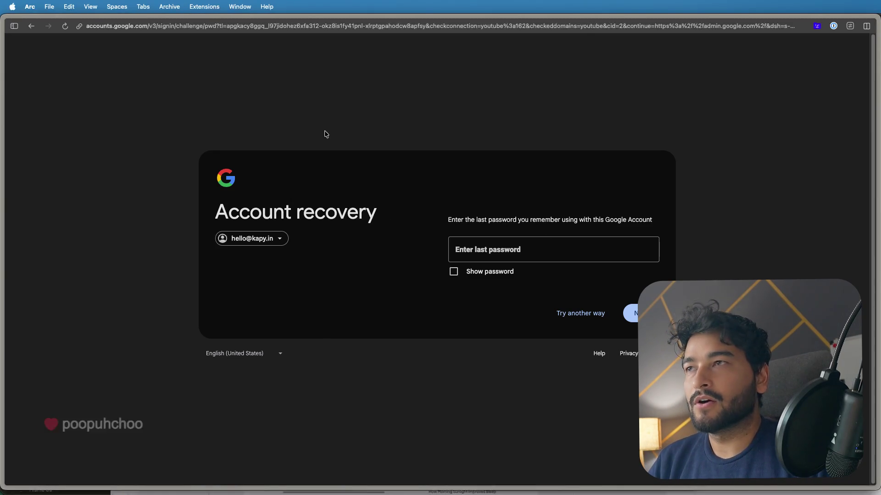
mouse_move(2, 390)
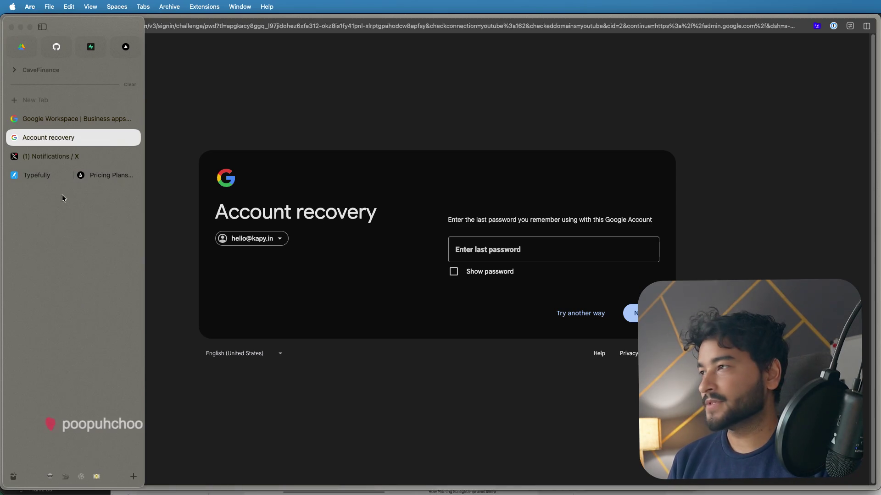
- Open the SnowSEO site in a new tab by entering 'snow'
click(57, 106)
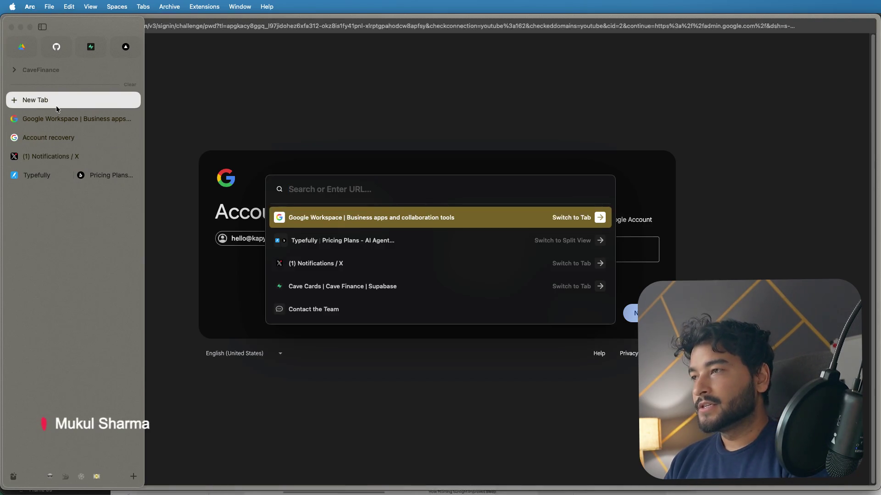
text(snow)
key(Return)
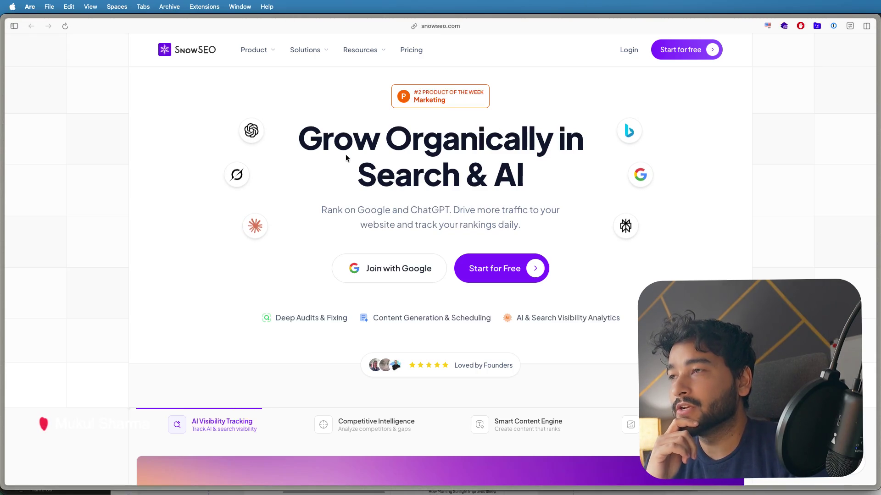
- Return to the Google Workspace tab, then switch through the Kapybara and TheColdCompany spaces
mouse_move(2, 169)
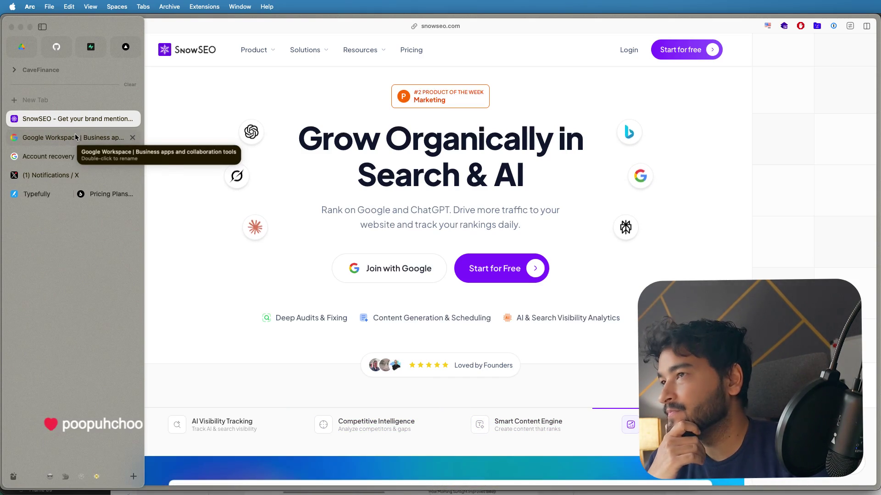
click(76, 139)
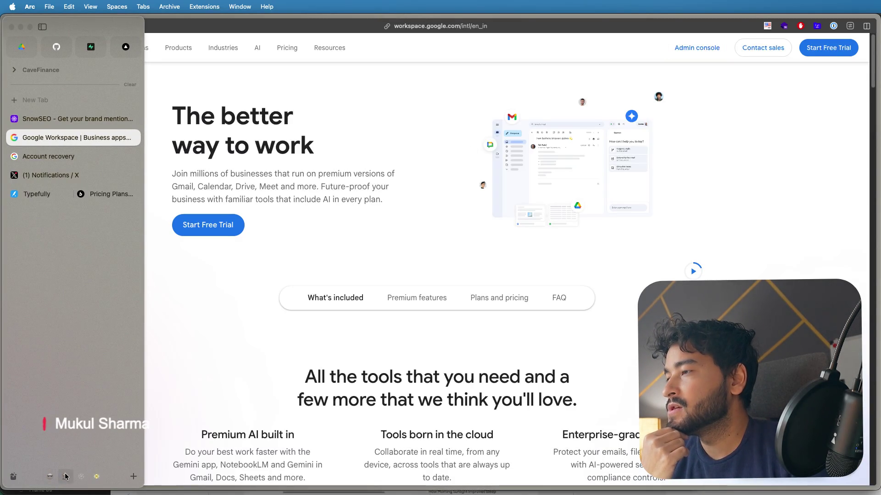
click(81, 478)
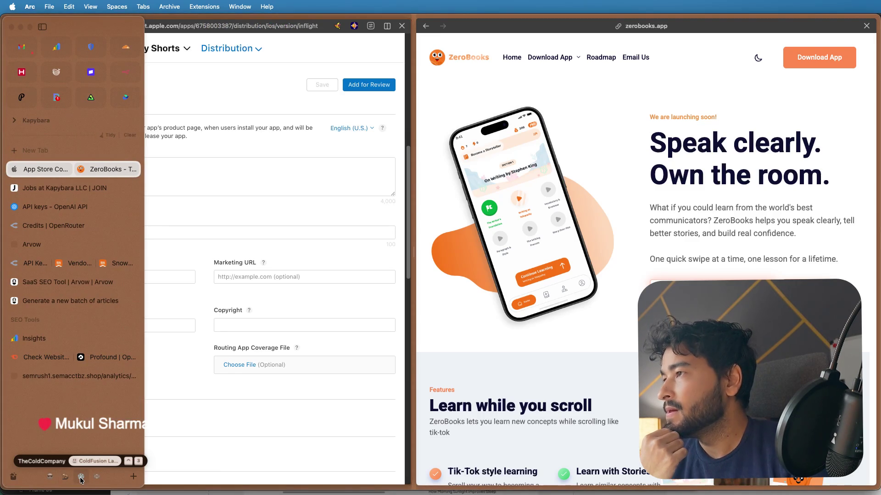
click(97, 477)
click(81, 477)
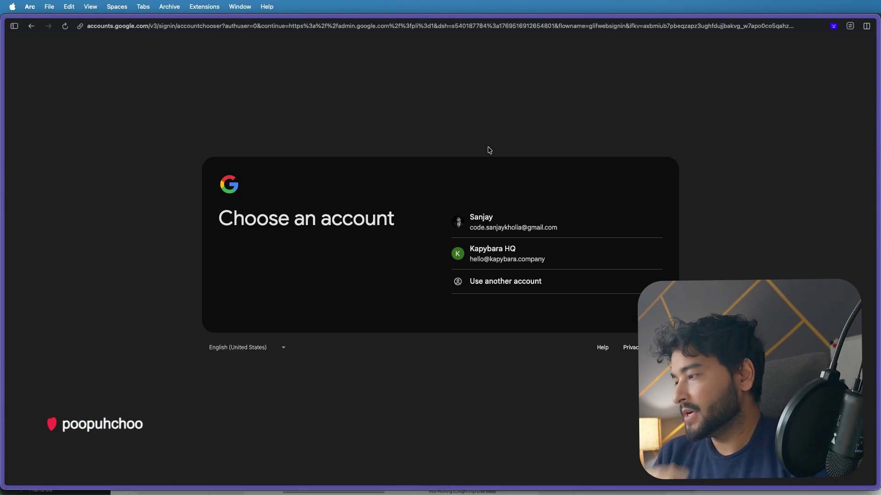
key(alt+space)
text(dia)
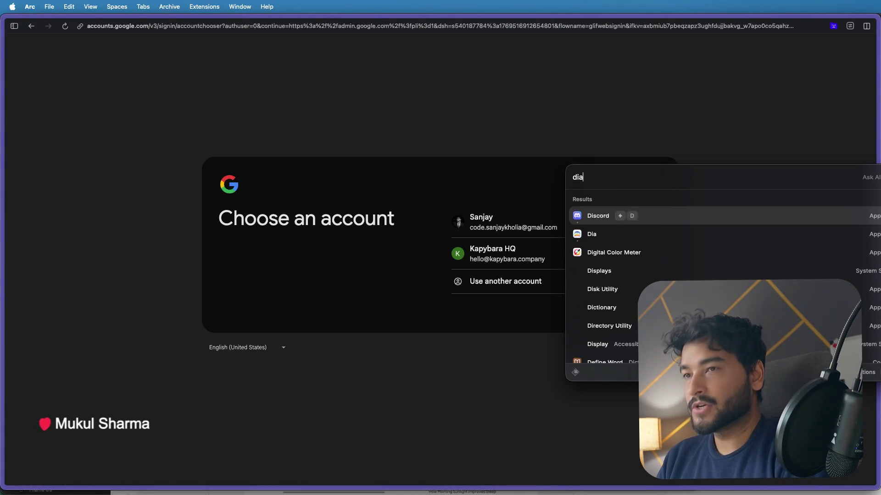
key(Return)
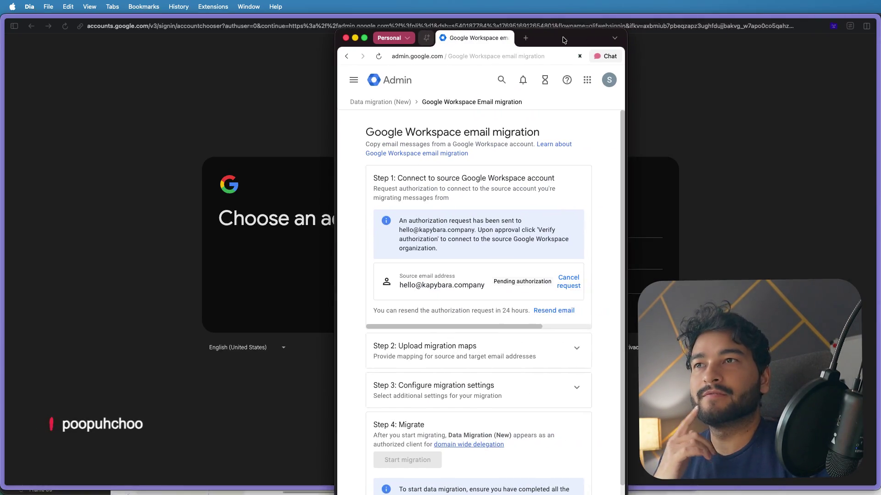
- Shift the email migration window left, review the signed-in Google accounts, and open a blank tab
mouse_move(567, 39)
mouse_down()
mouse_move(488, 30)
mouse_move(2, 49)
mouse_up()
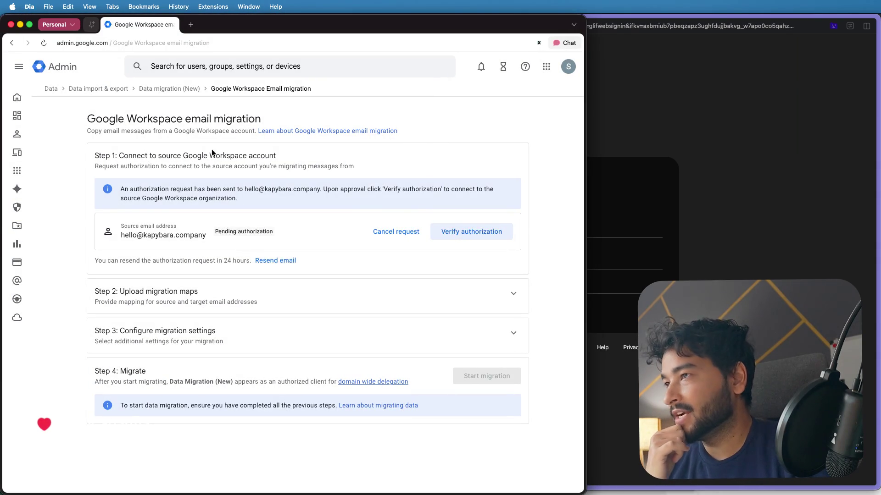
click(567, 71)
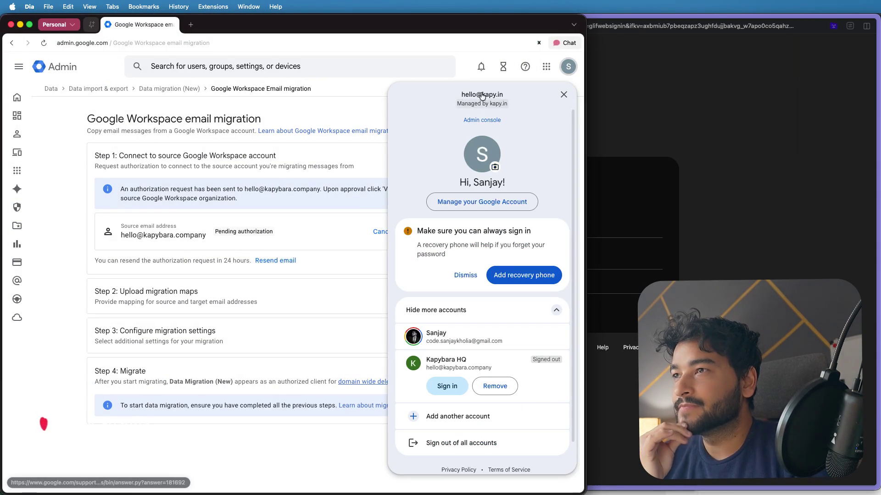
click(339, 89)
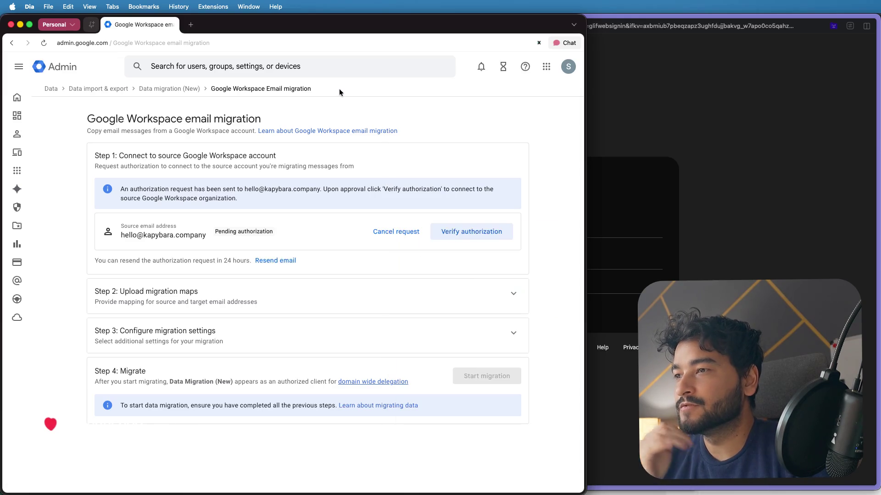
click(568, 67)
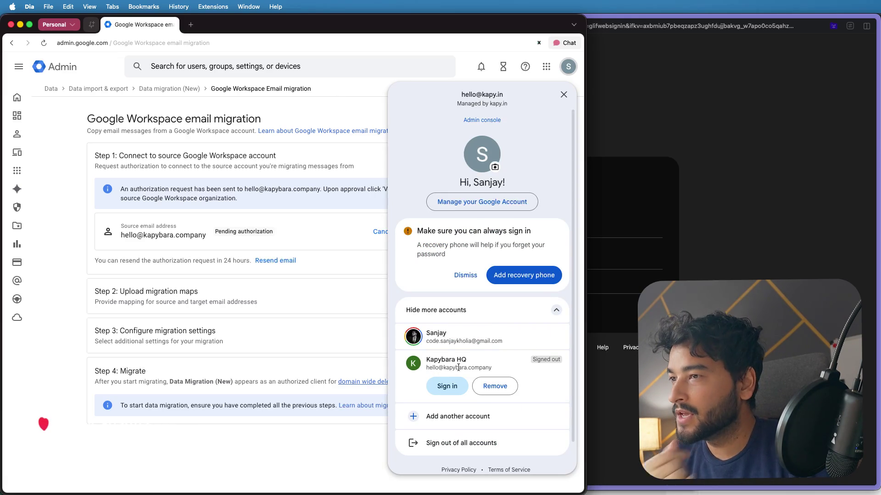
click(365, 93)
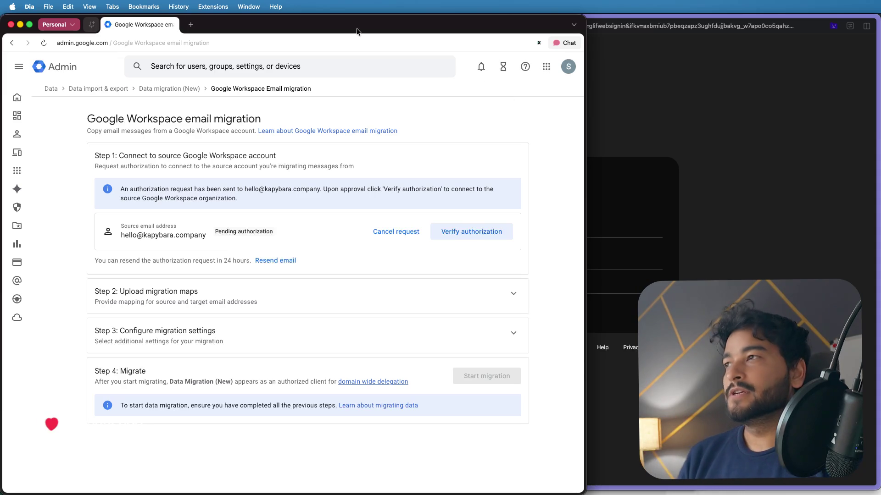
click(189, 25)
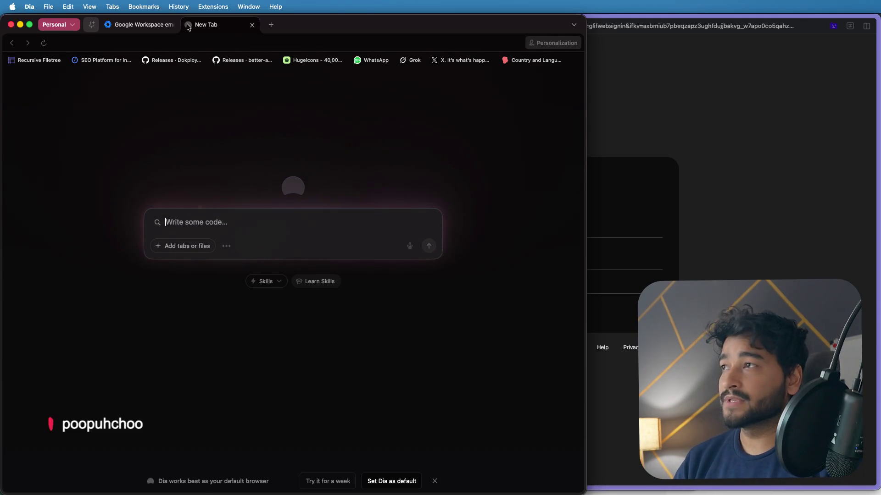
- Switch back and forth between the email migration page and the blank new tab
click(167, 25)
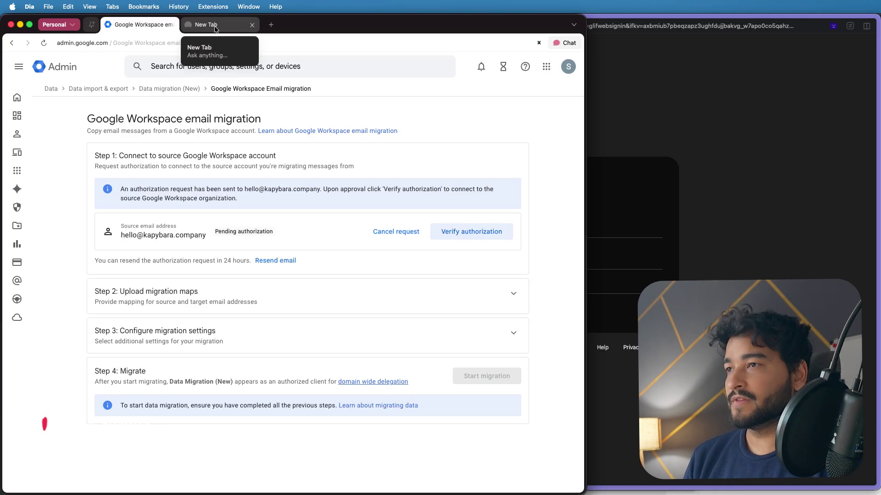
click(216, 28)
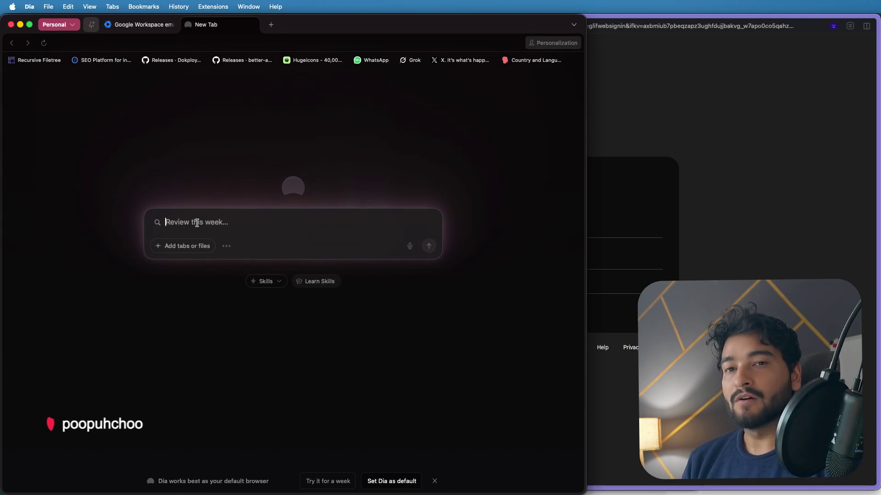
click(142, 25)
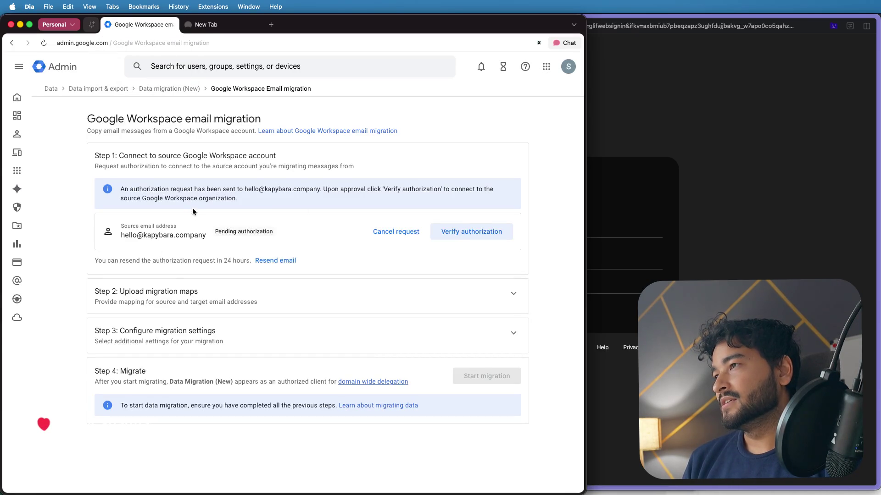
click(221, 29)
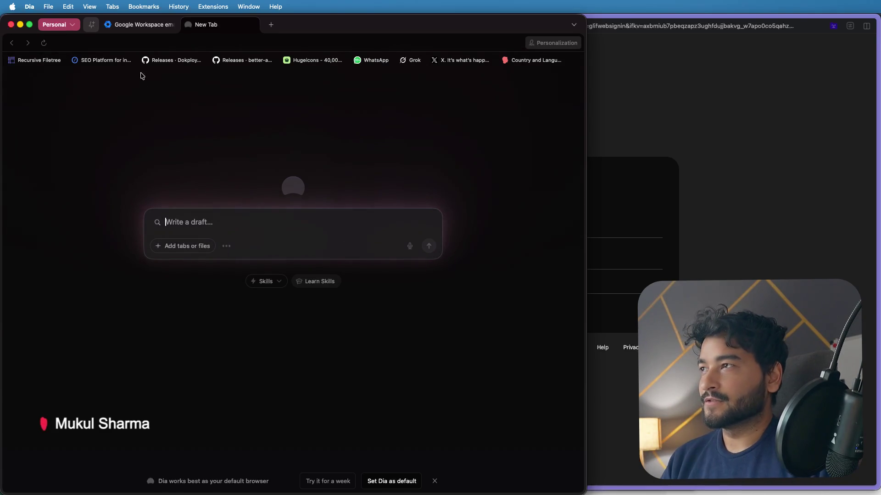
click(140, 25)
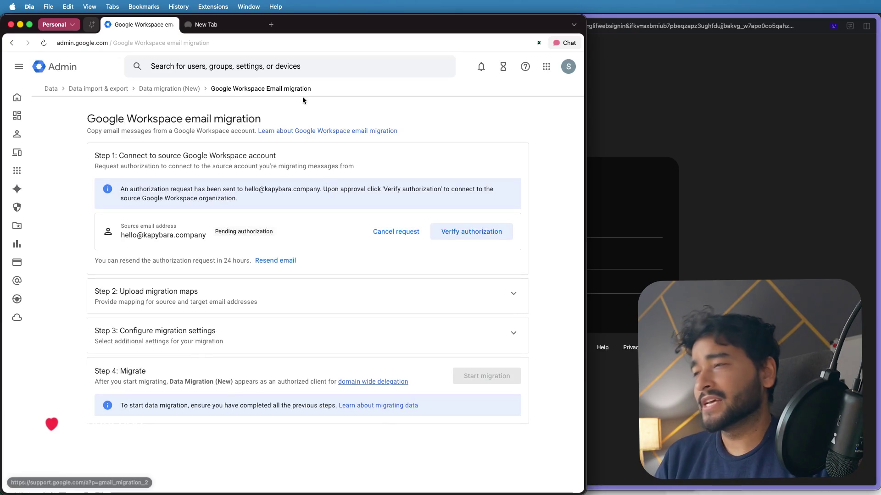
click(230, 29)
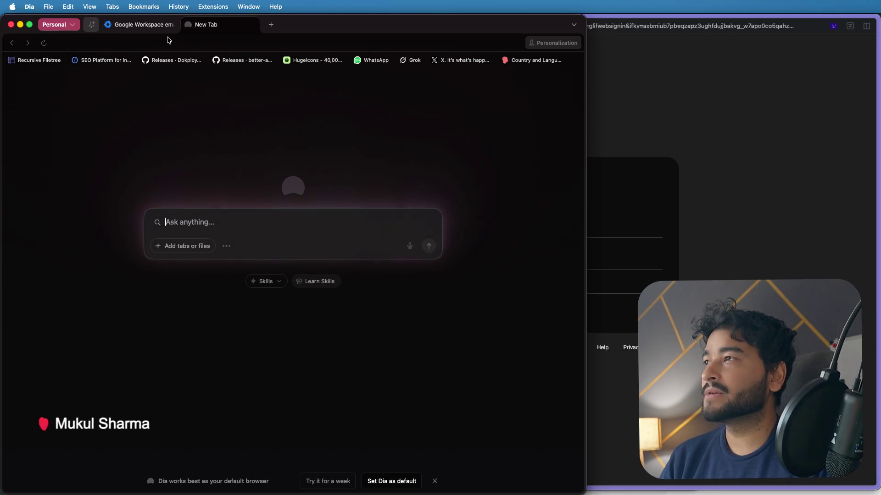
click(169, 24)
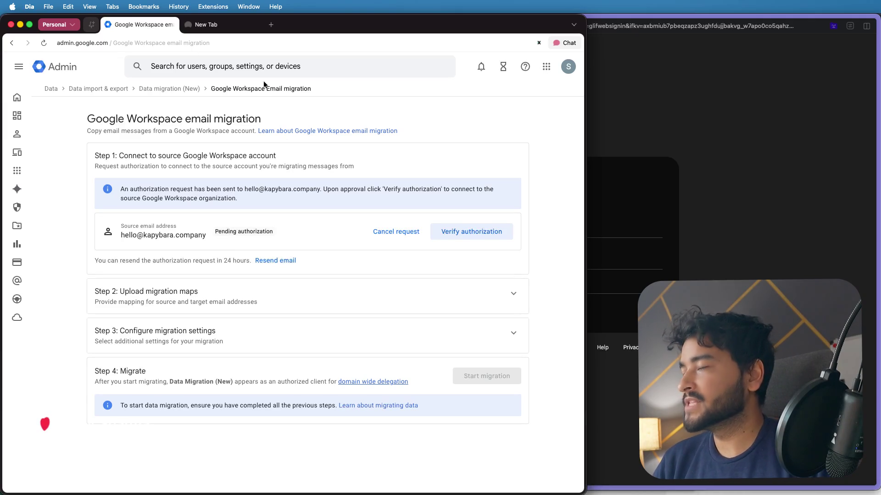
click(226, 29)
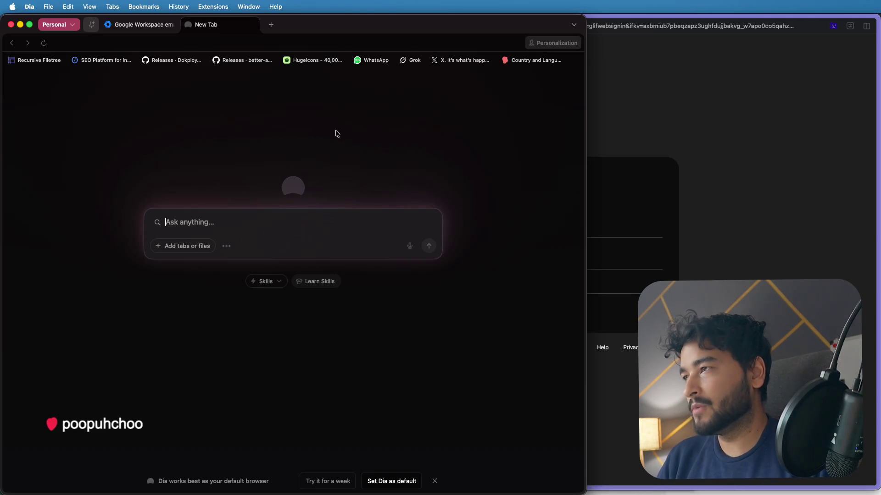
click(141, 24)
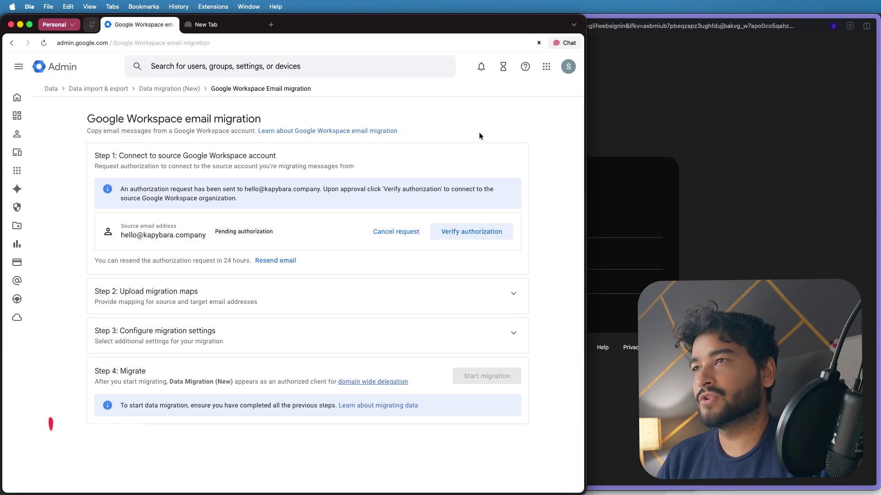
click(219, 28)
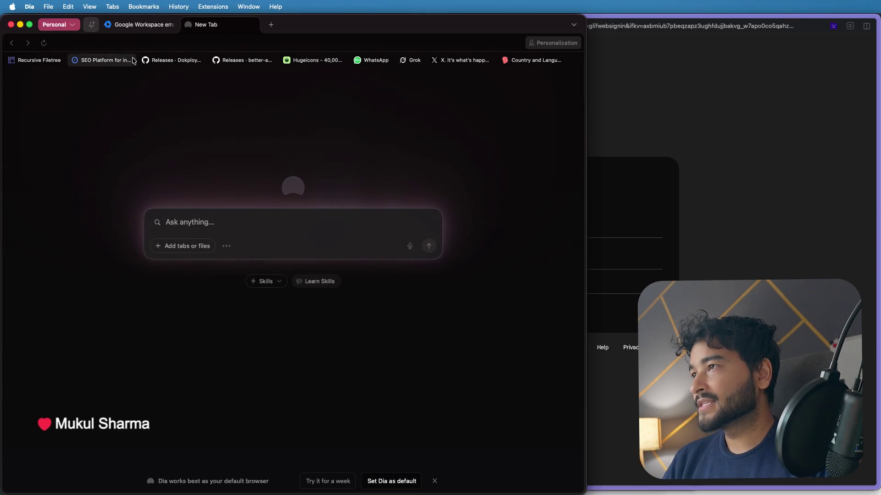
click(142, 24)
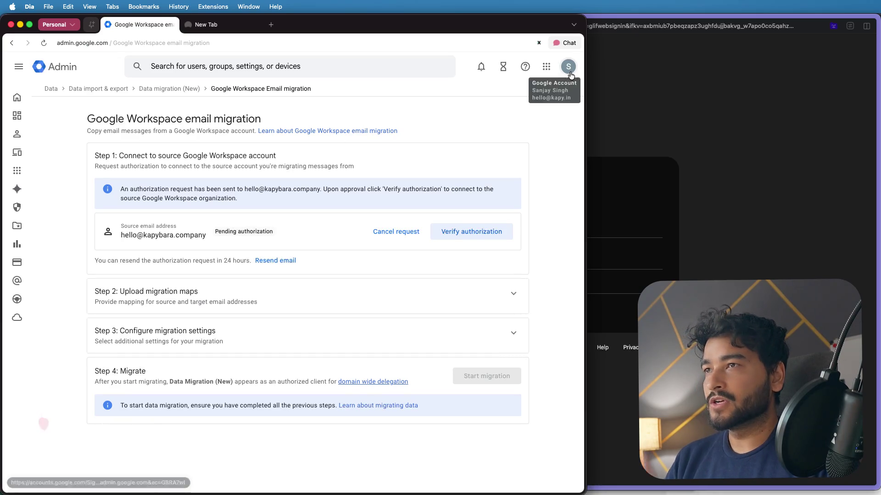
- Check the signed-in accounts panel, then bring the Arc window forward
click(568, 66)
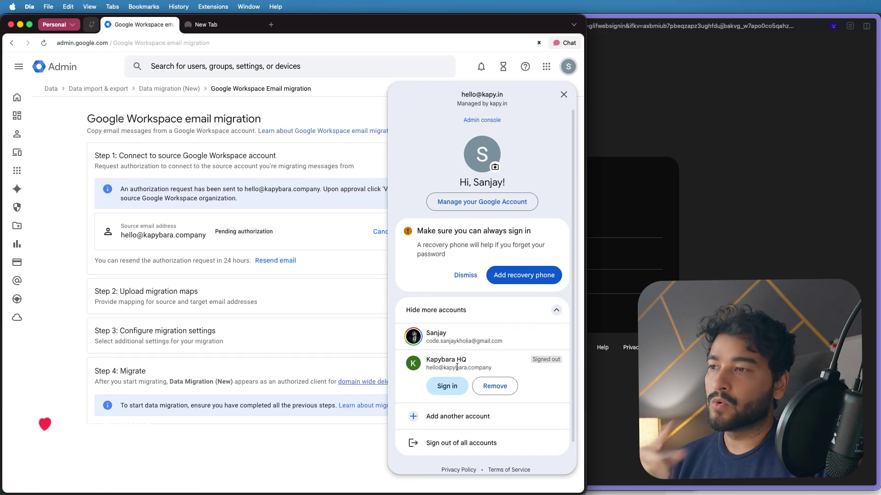
click(283, 153)
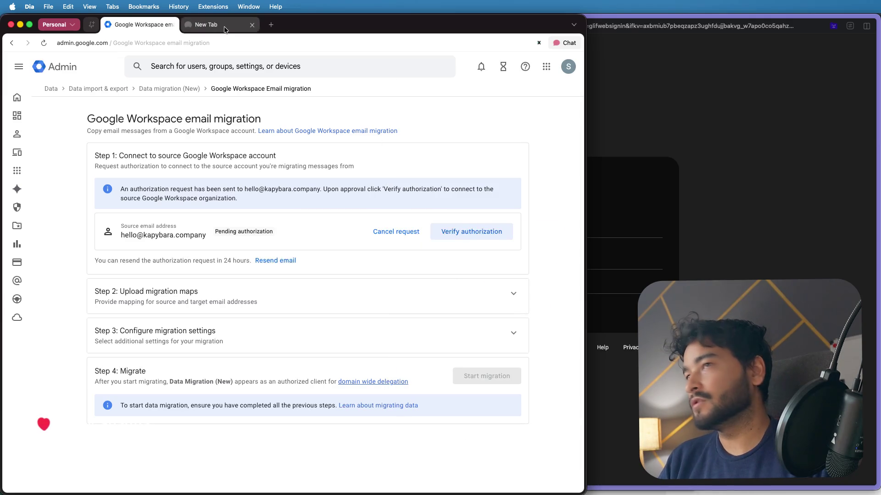
click(635, 107)
click(309, 26)
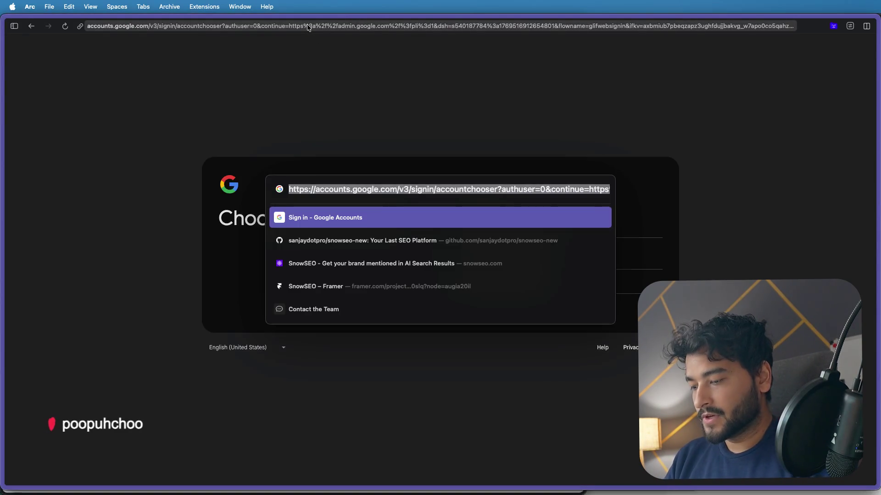
text(google workspace pricing)
key(Return)
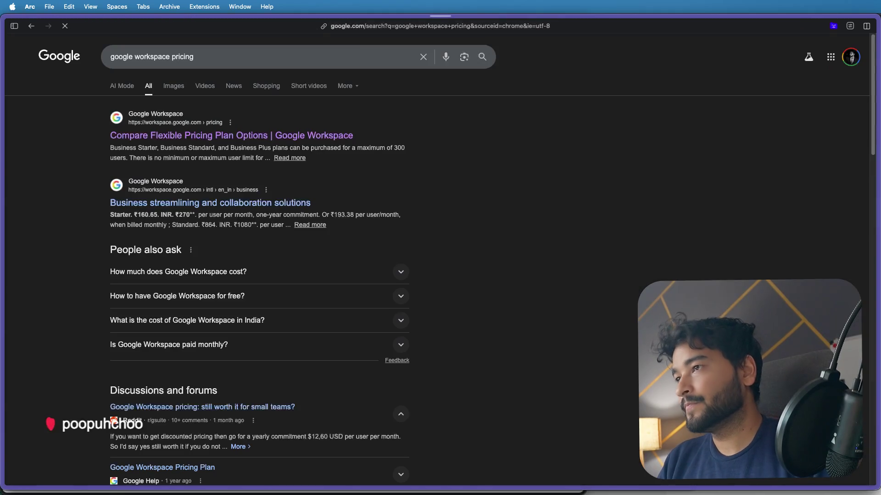
click(235, 127)
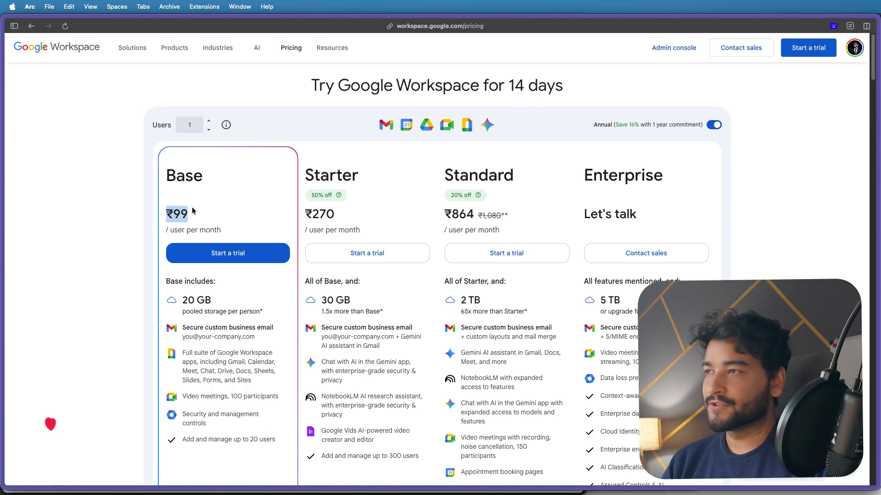
drag(353, 213, 305, 213)
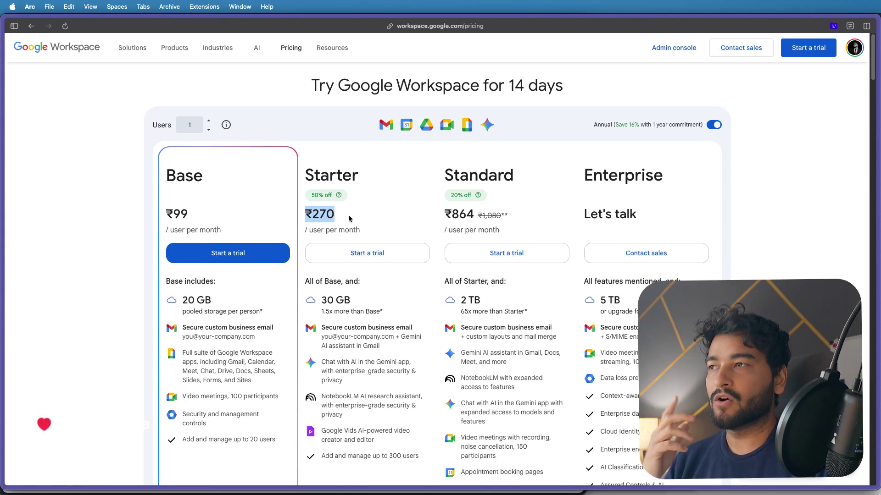
click(320, 217)
drag(304, 177, 360, 191)
click(360, 191)
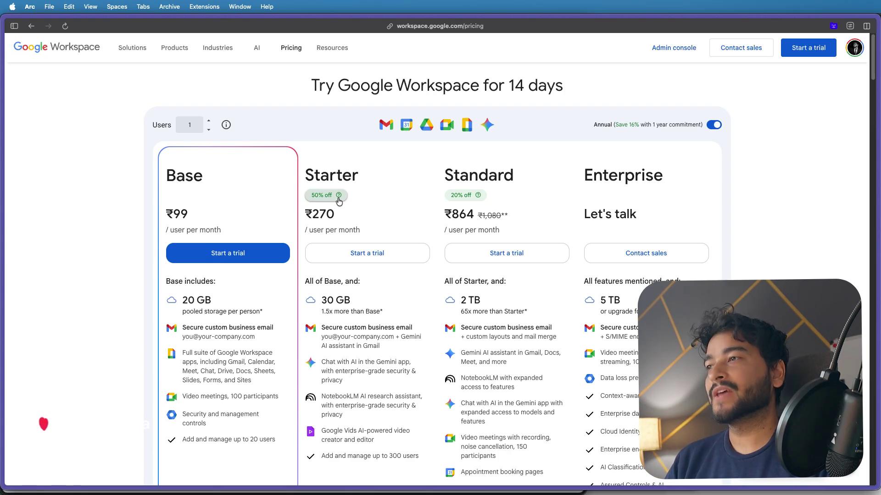
drag(336, 216, 303, 216)
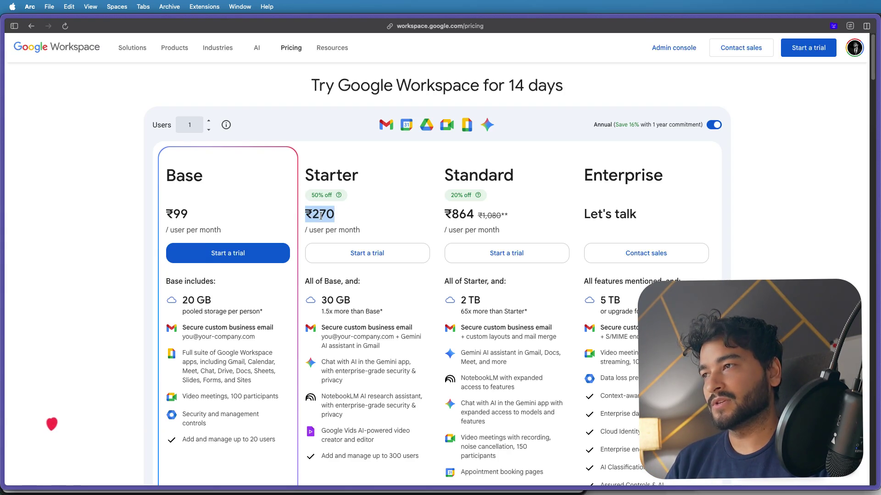
click(184, 214)
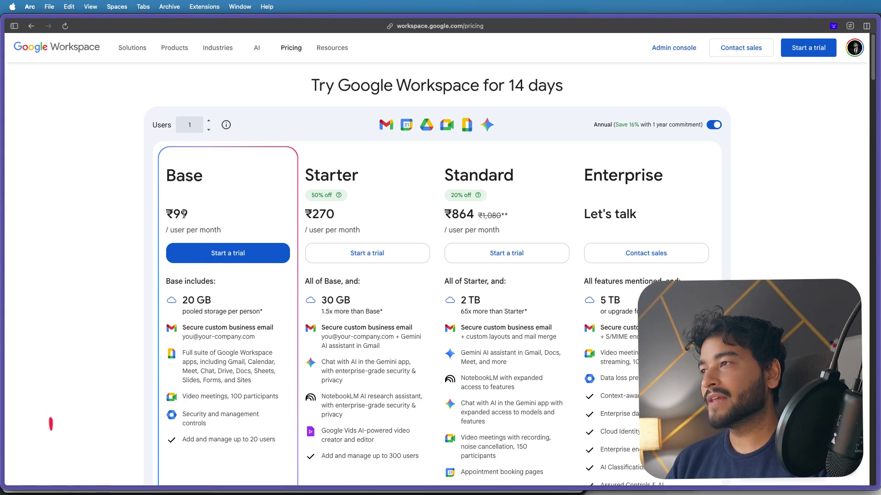
double_click(316, 213)
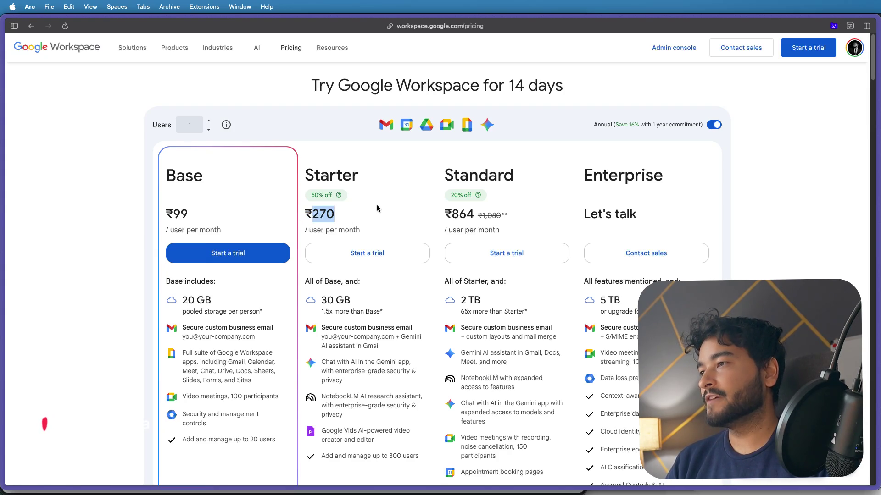
scroll(377, 209, down, 1)
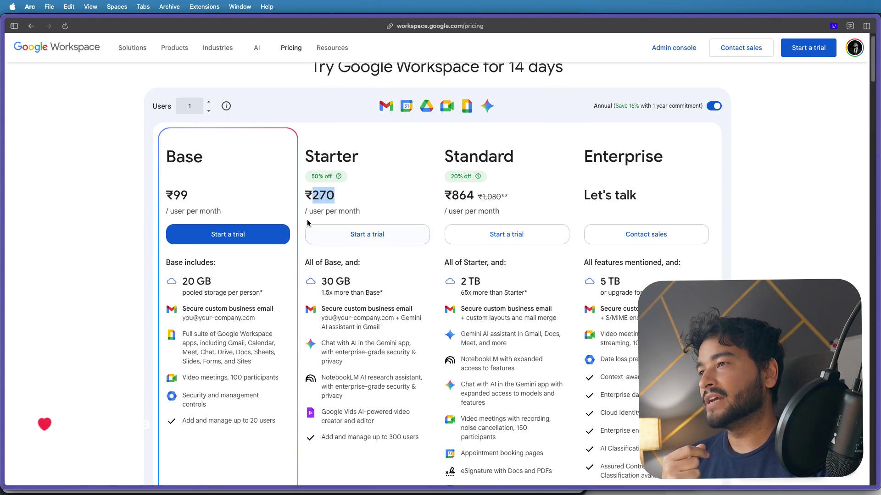
drag(393, 388, 338, 377)
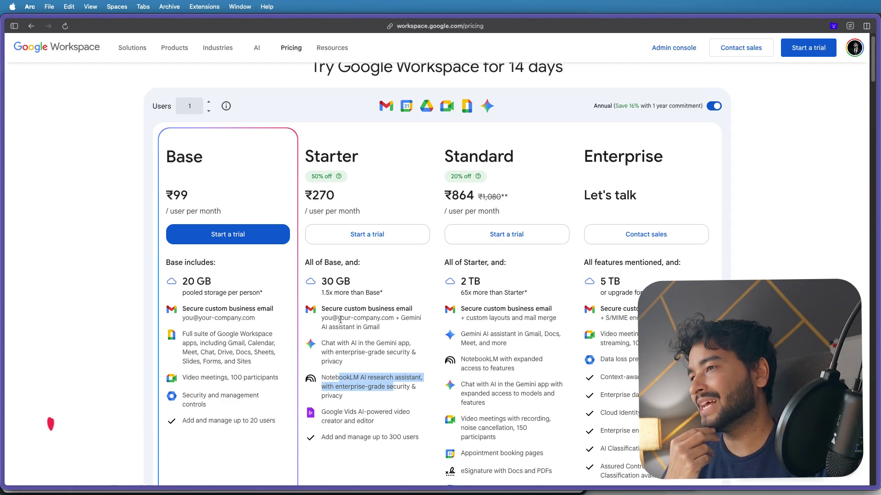
drag(322, 317, 381, 317)
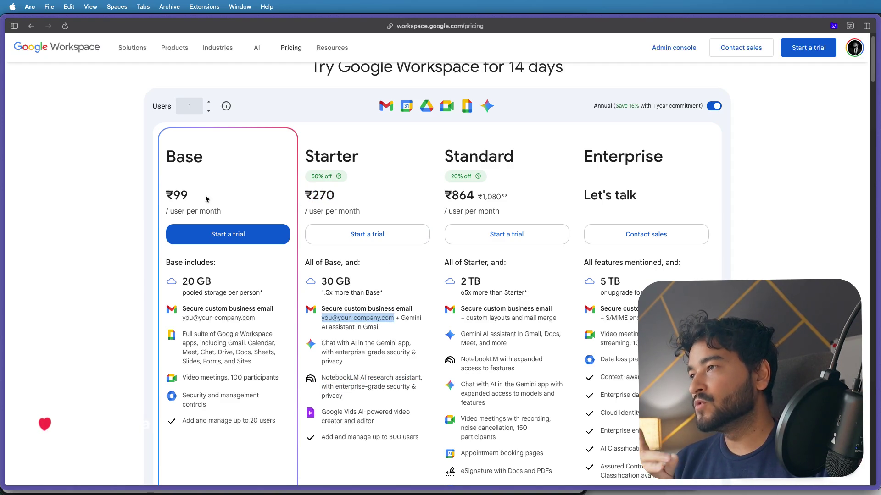
drag(182, 313, 258, 321)
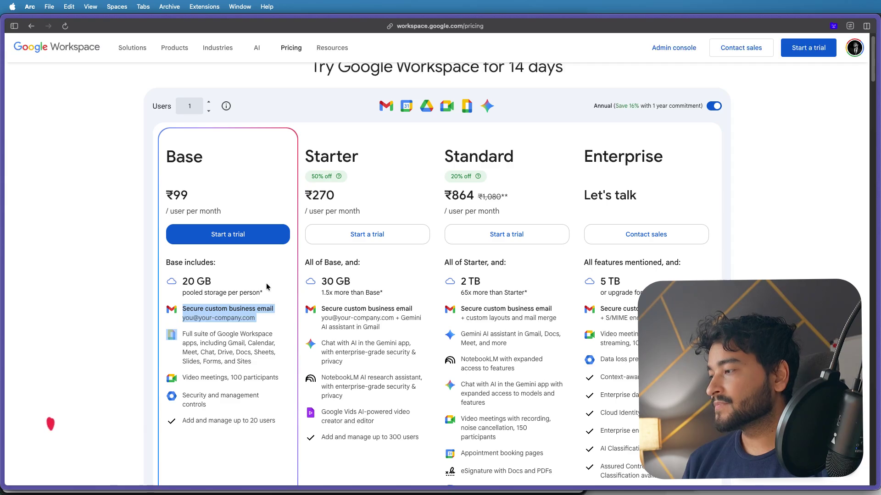
scroll(267, 282, down, 3)
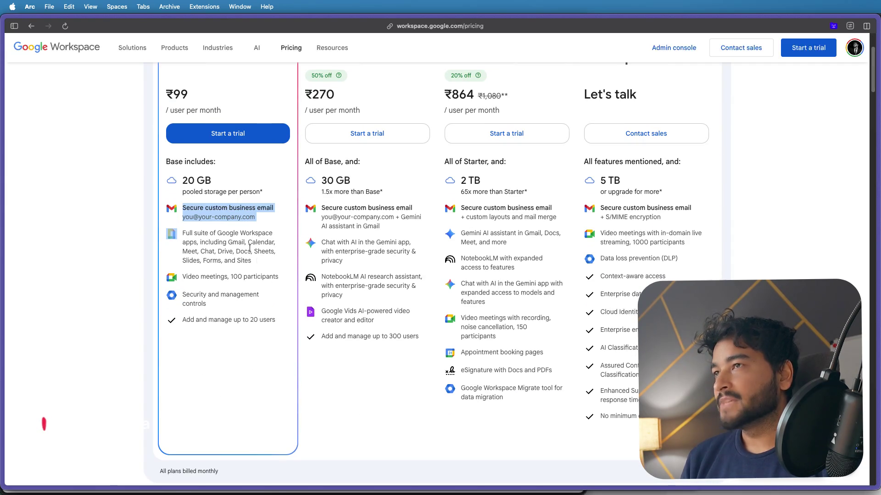
click(117, 213)
- Switch Arc spaces and verify admin access with the saved password and 1Password passkey
mouse_move(1, 321)
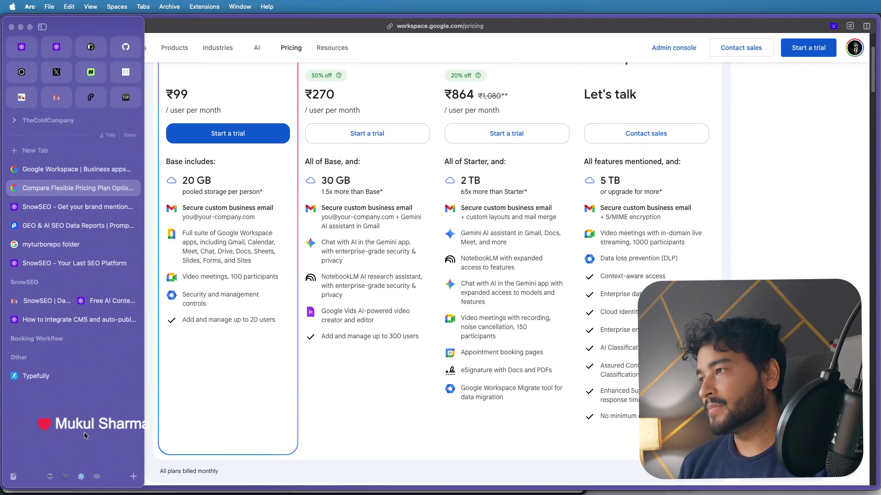
click(69, 473)
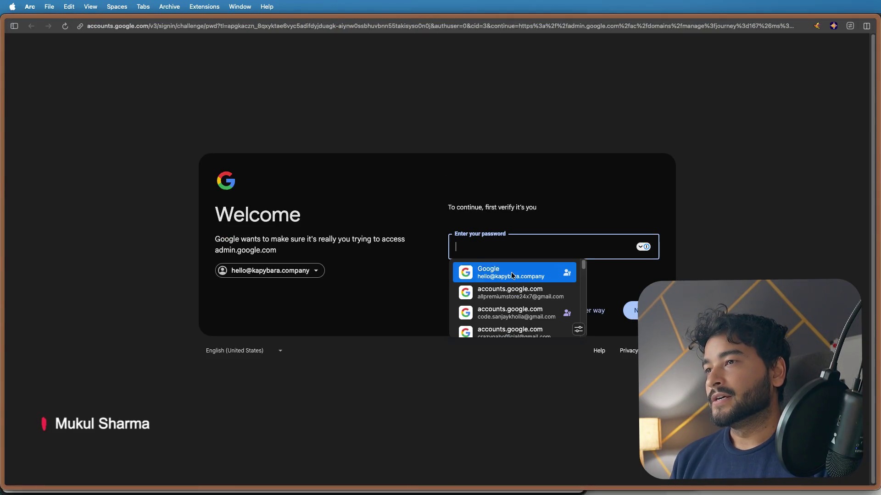
click(512, 275)
click(630, 311)
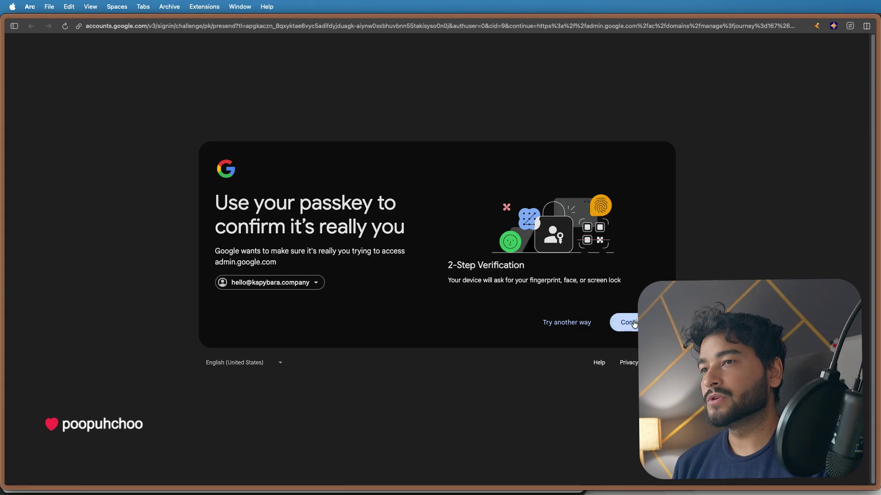
click(634, 323)
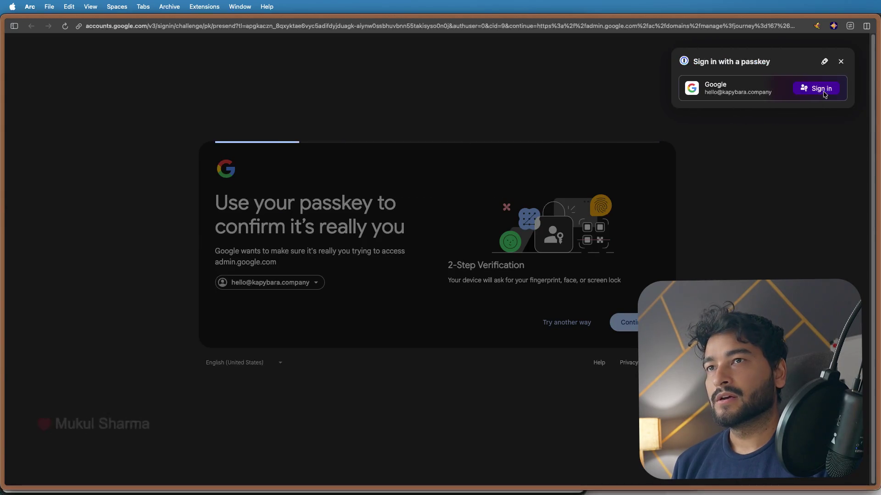
click(824, 93)
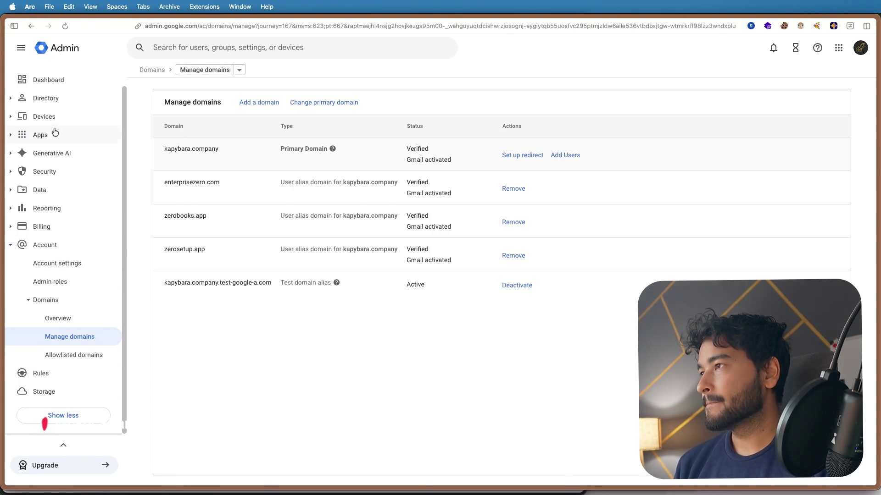
click(53, 226)
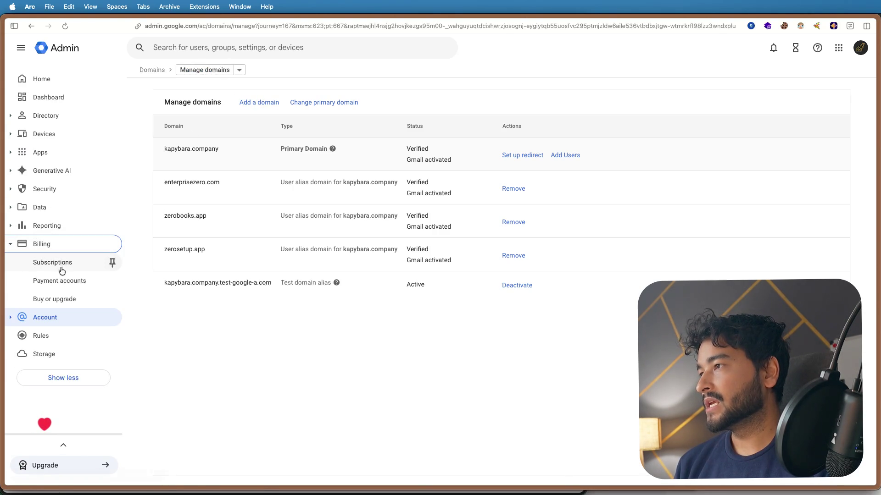
- Go to Billing subscriptions, dismiss the bill notice, and start downgrading Business Starter
click(59, 298)
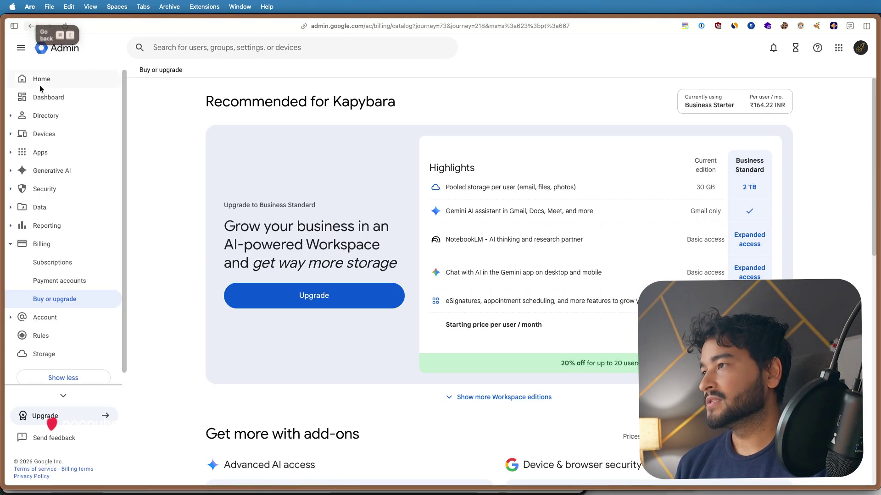
click(58, 262)
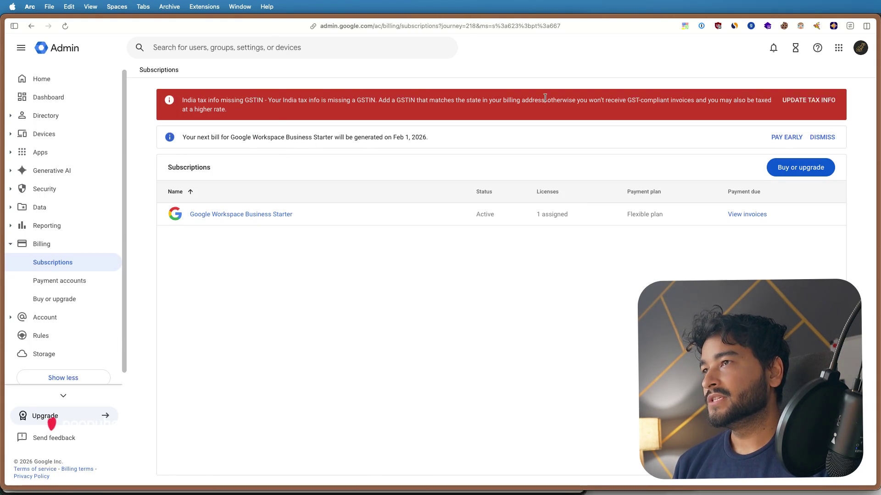
click(817, 139)
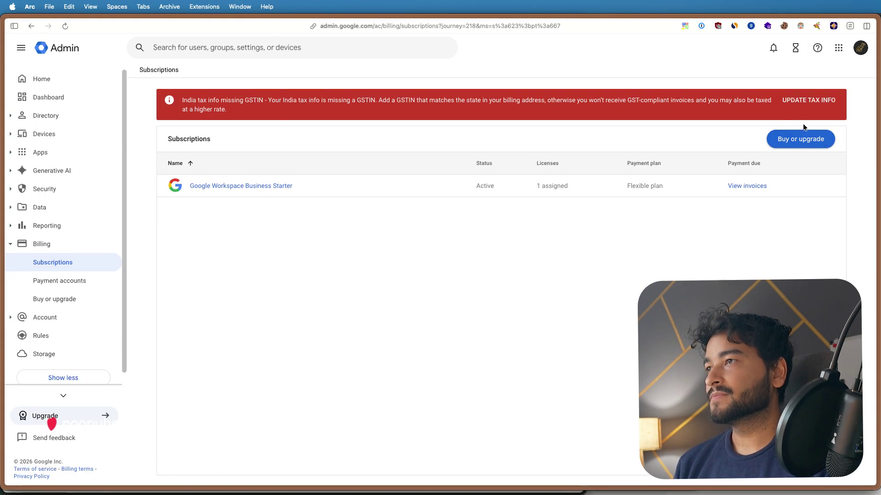
click(248, 190)
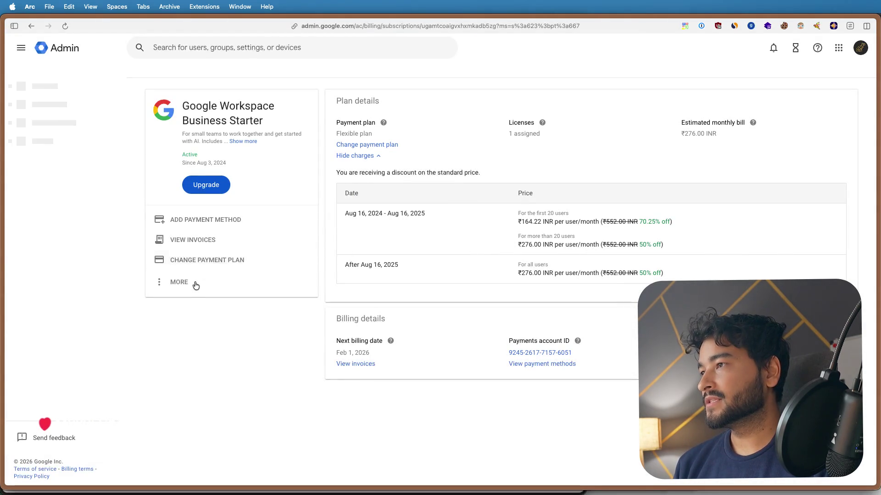
click(184, 287)
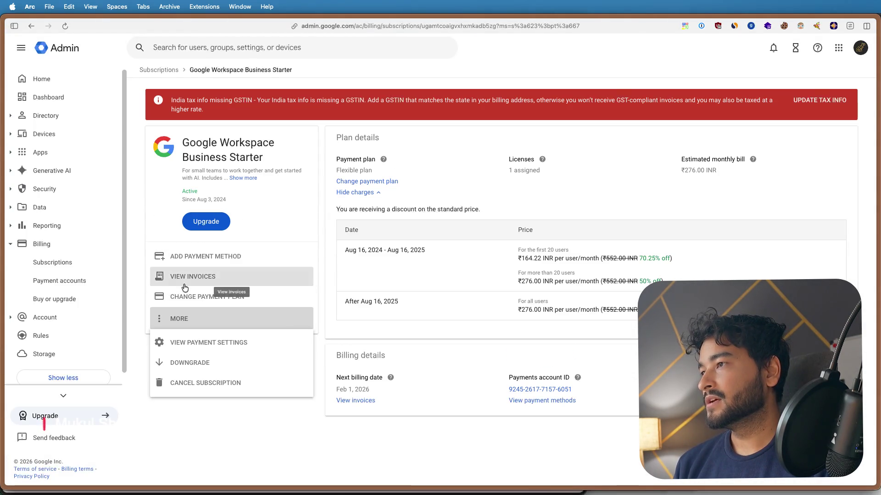
click(190, 363)
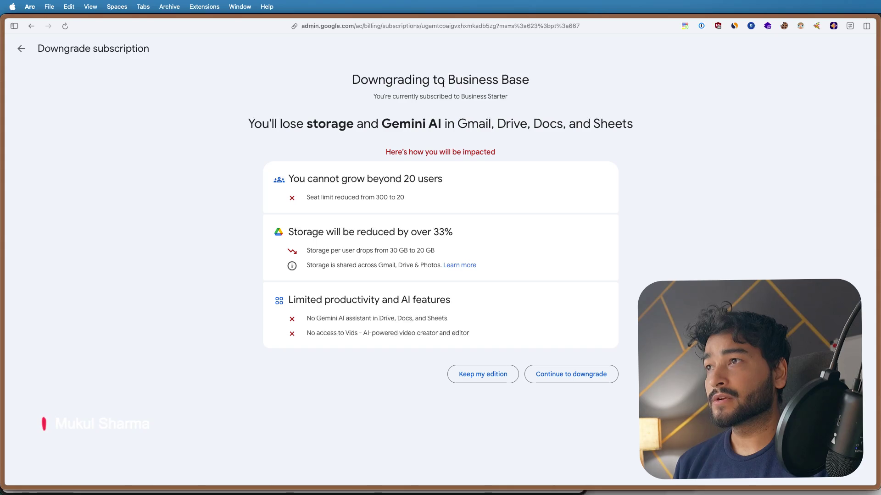
- Review the Business Base downgrade impacts: 20-user limit and over 33% storage reduction
mouse_move(532, 79)
mouse_down()
mouse_move(394, 80)
mouse_move(359, 71)
mouse_up()
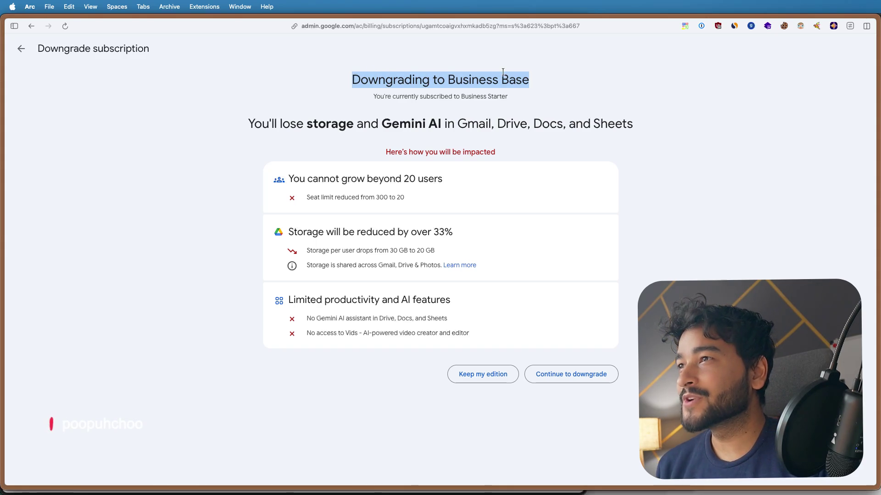
click(547, 82)
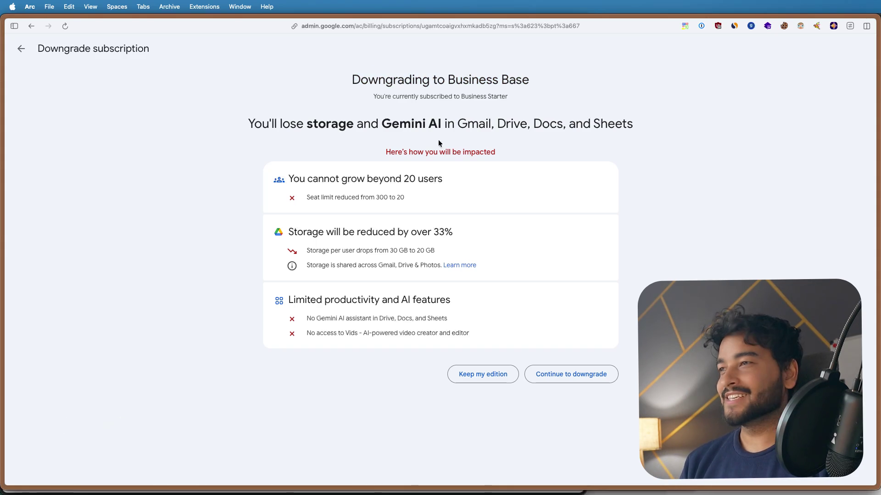
double_click(519, 81)
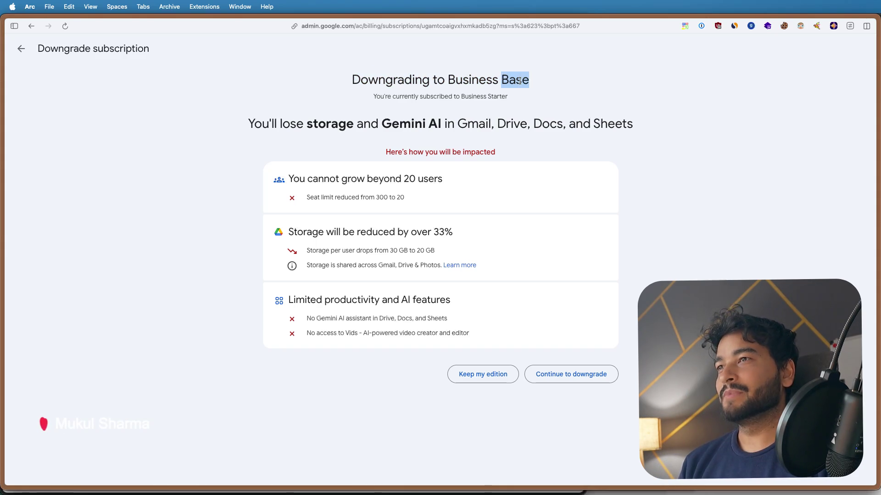
click(534, 80)
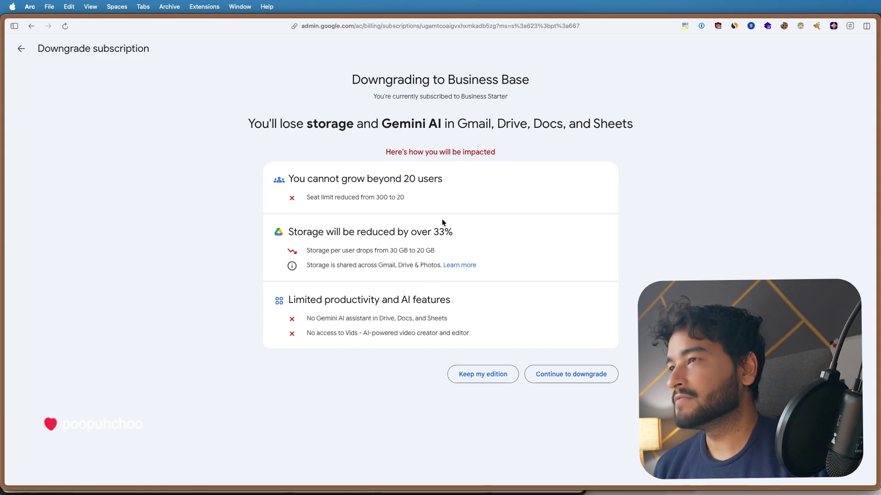
drag(365, 167, 412, 202)
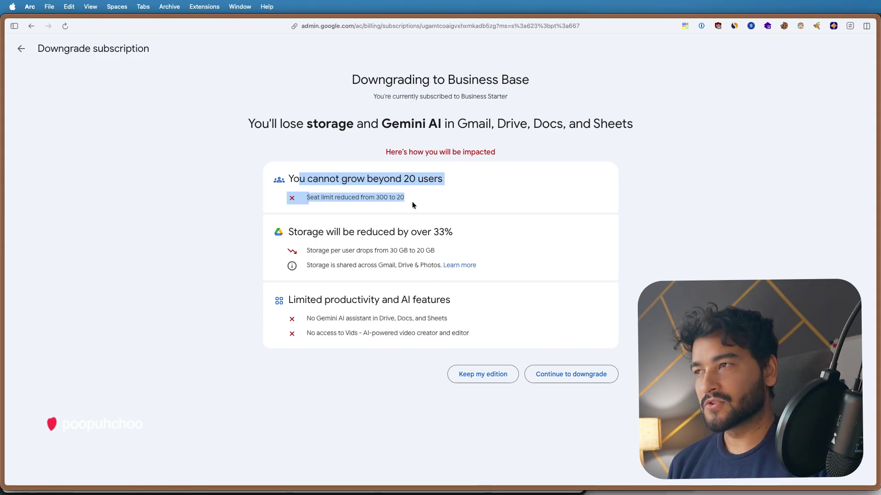
click(452, 183)
drag(289, 232, 340, 232)
click(400, 234)
drag(453, 236, 419, 233)
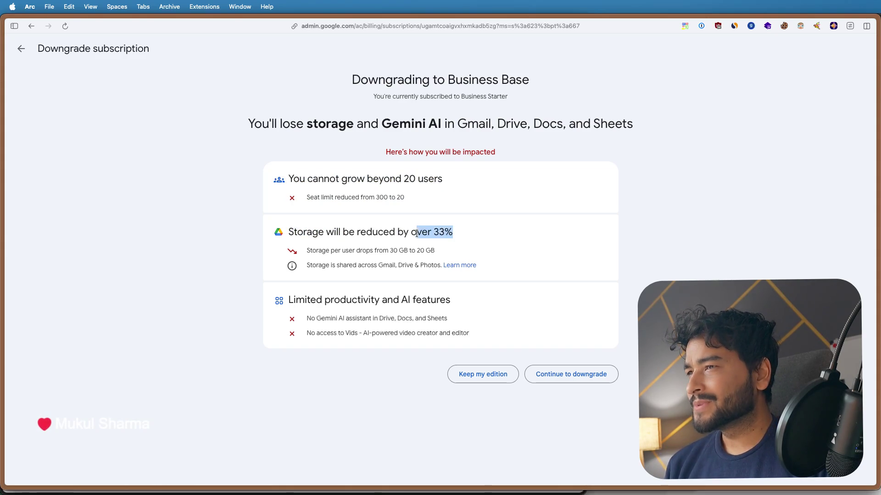
click(402, 251)
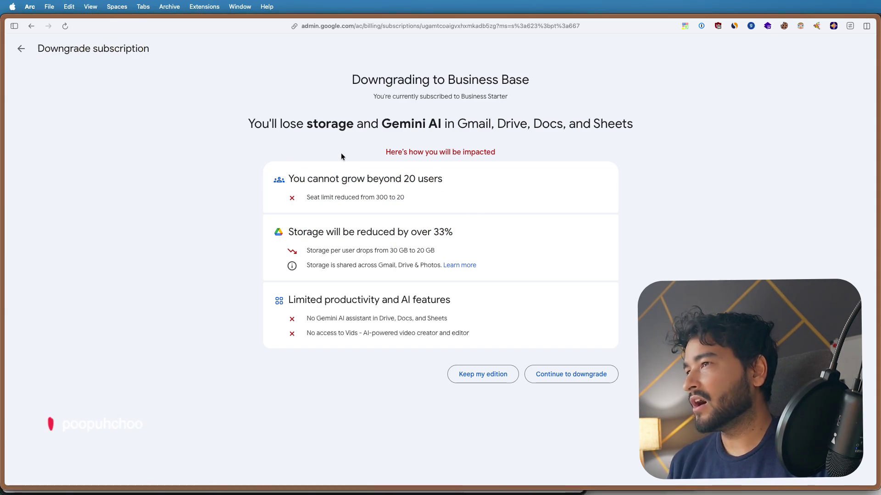
- Briefly open Google Drive in a side-by-side pane, then close it
key(ctrl+shift+equal)
text(drive.google.com)
key(Return)
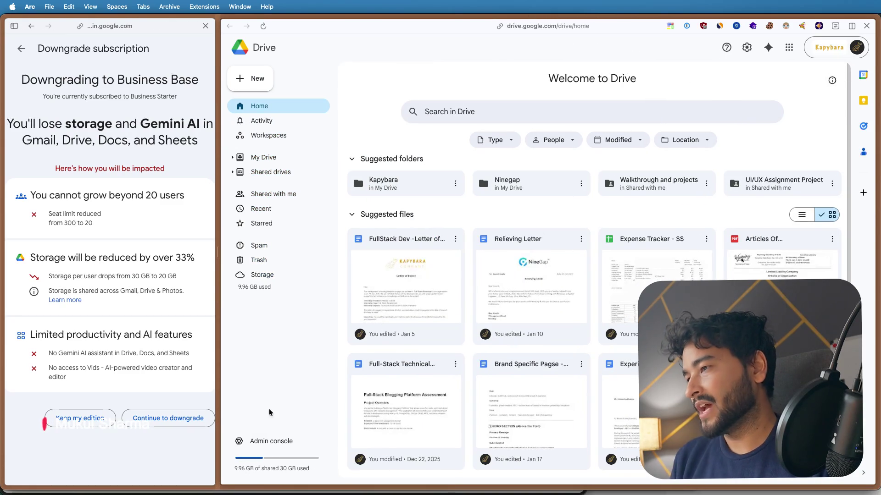
key(super+w)
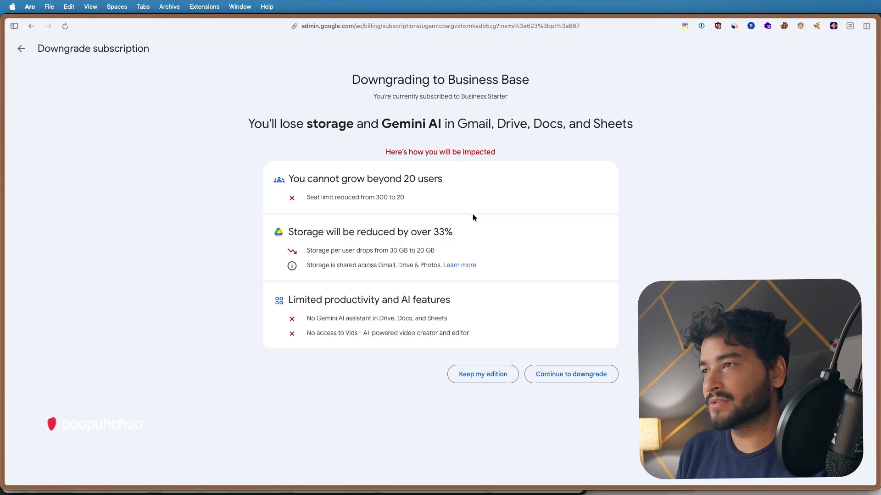
- Review the remaining impacts: 20 GB per-user storage and lost Gemini and Vids access
drag(417, 251, 438, 250)
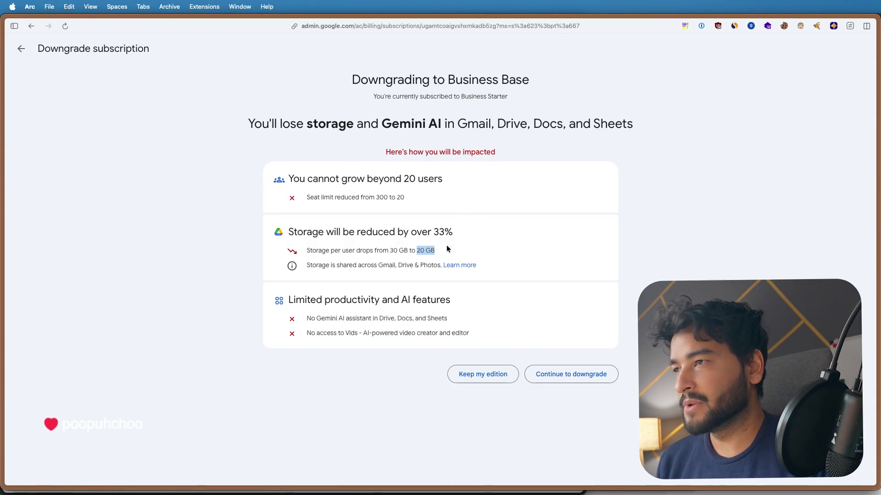
click(493, 244)
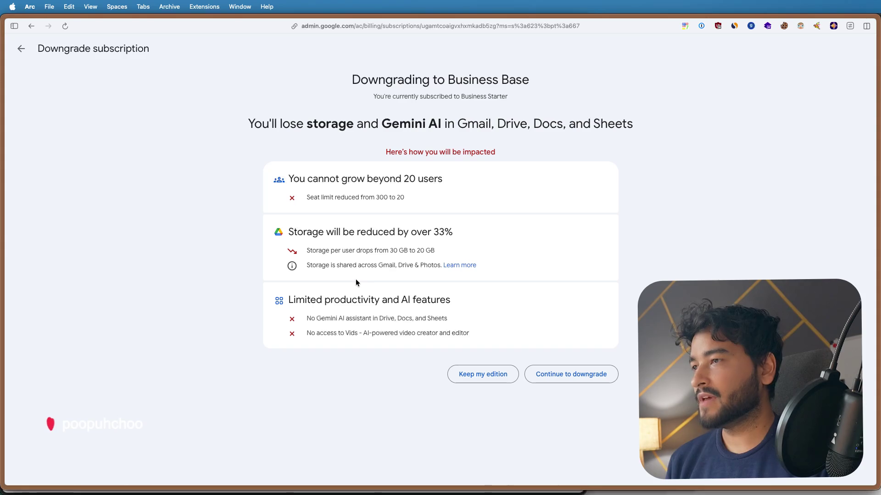
drag(289, 300, 410, 301)
click(405, 312)
mouse_move(316, 318)
mouse_down()
mouse_move(307, 318)
mouse_move(405, 334)
mouse_up()
click(555, 311)
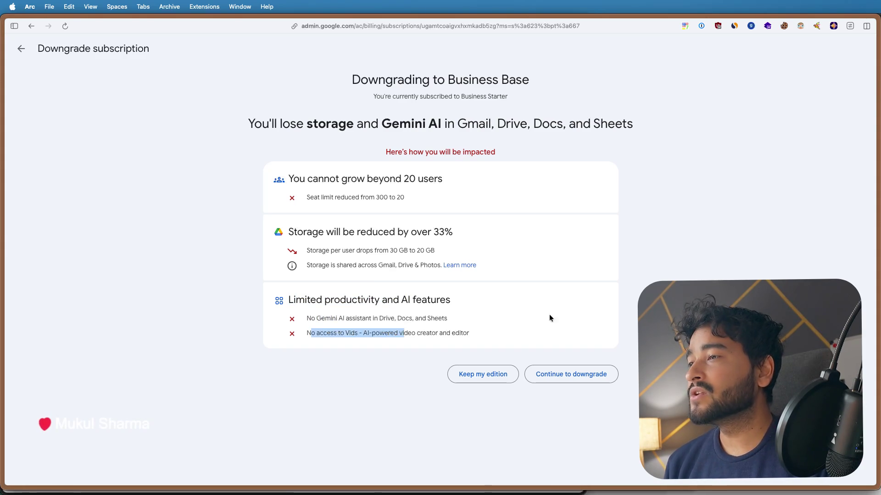
click(559, 315)
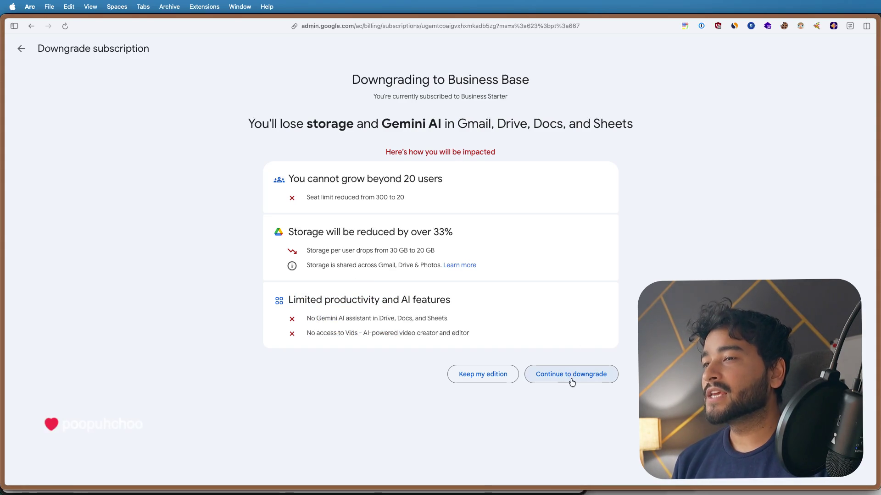
- Confirm the downgrade and check out on the annual plan with monthly payment
click(587, 376)
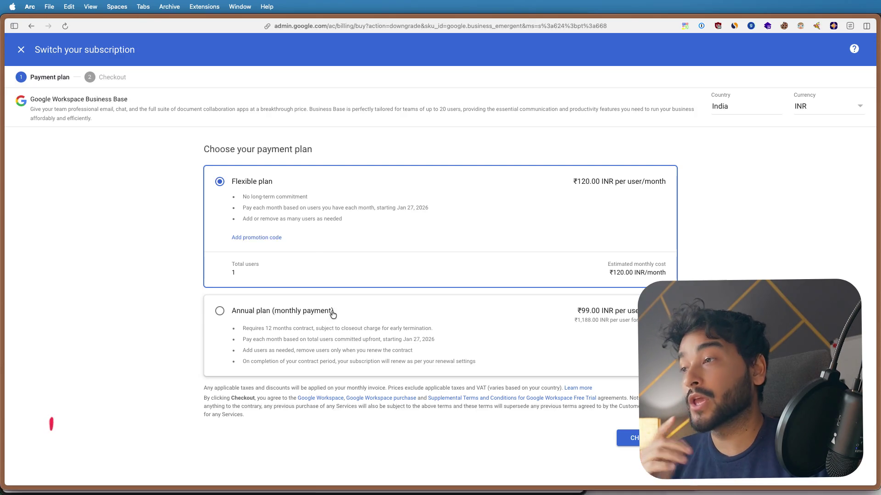
click(308, 317)
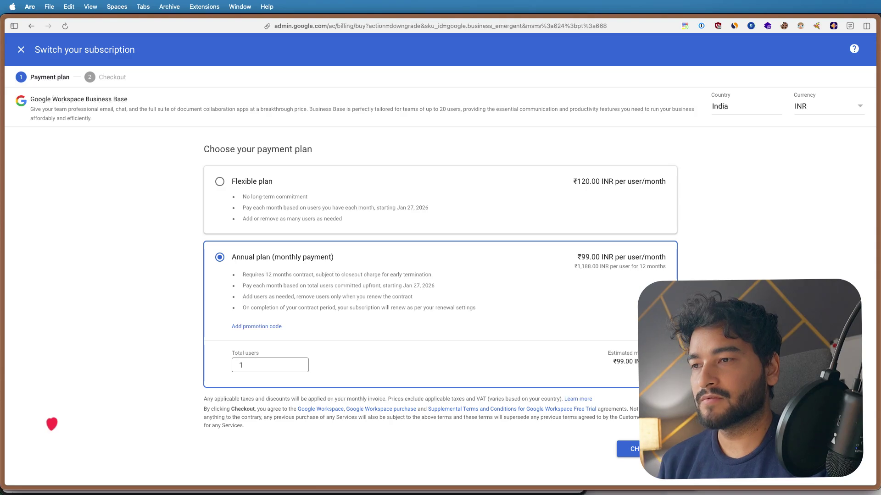
click(631, 449)
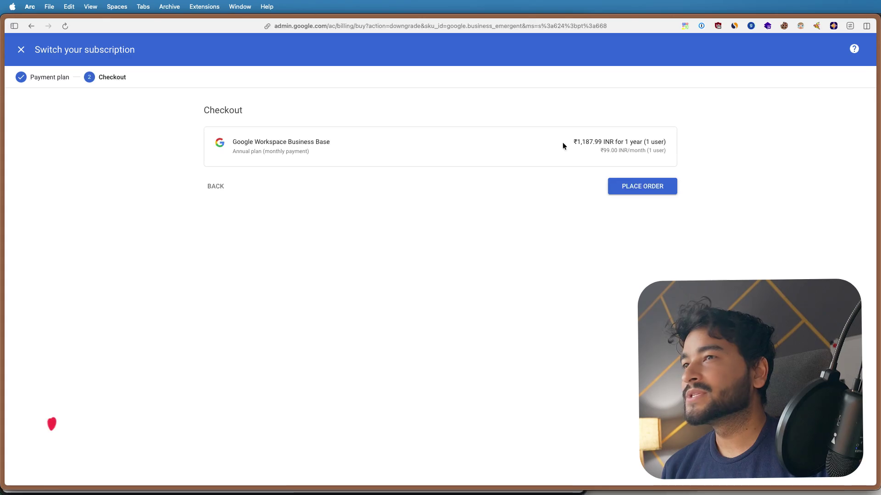
- Check the ₹1,187.99 yearly price and place the Business Base order
drag(573, 142, 592, 139)
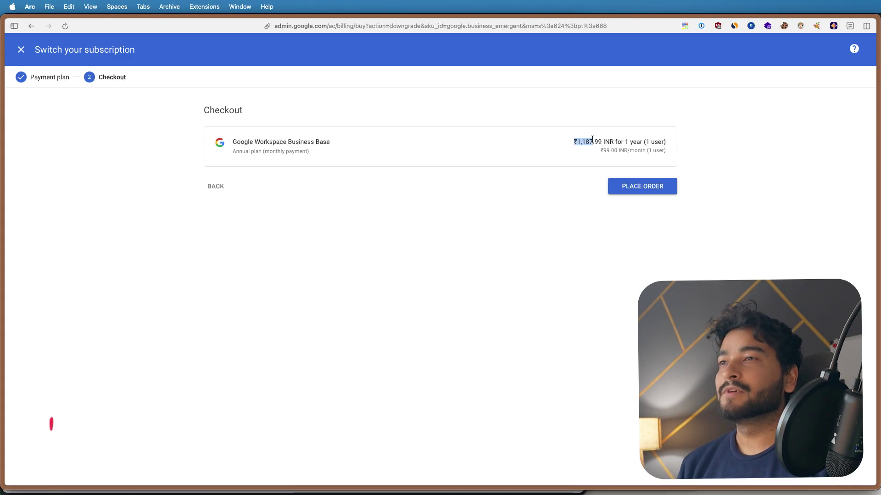
click(635, 145)
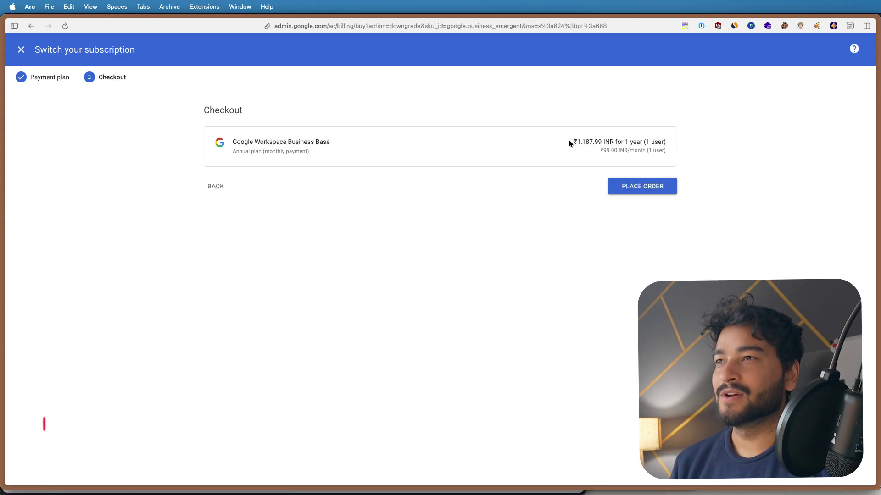
drag(574, 142, 602, 140)
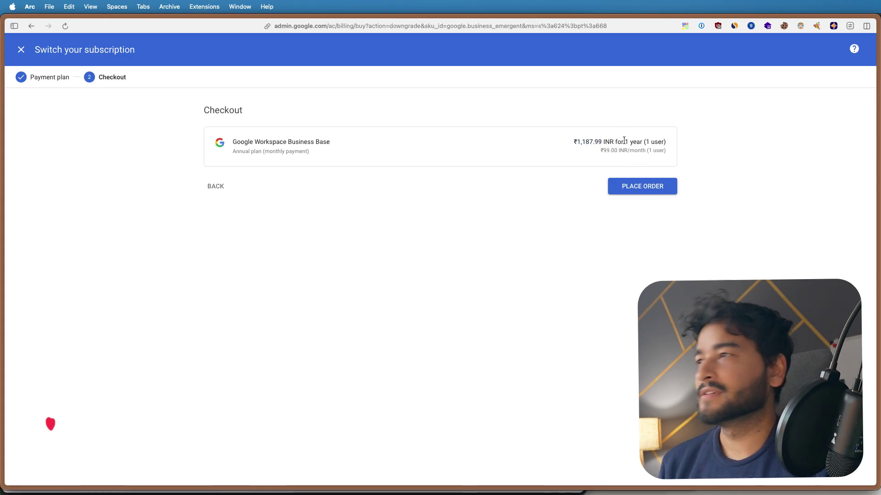
click(644, 190)
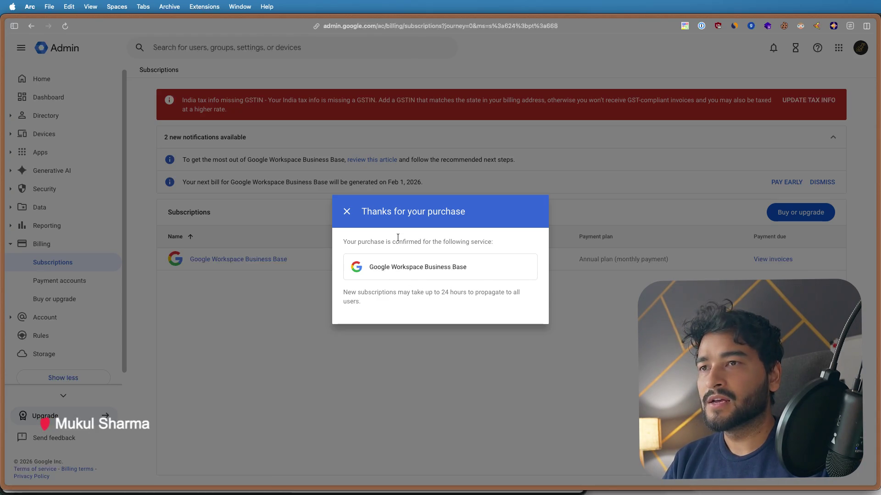
- Dismiss the purchase confirmation and close the Admin subscription tab in Arc's sidebar
click(347, 211)
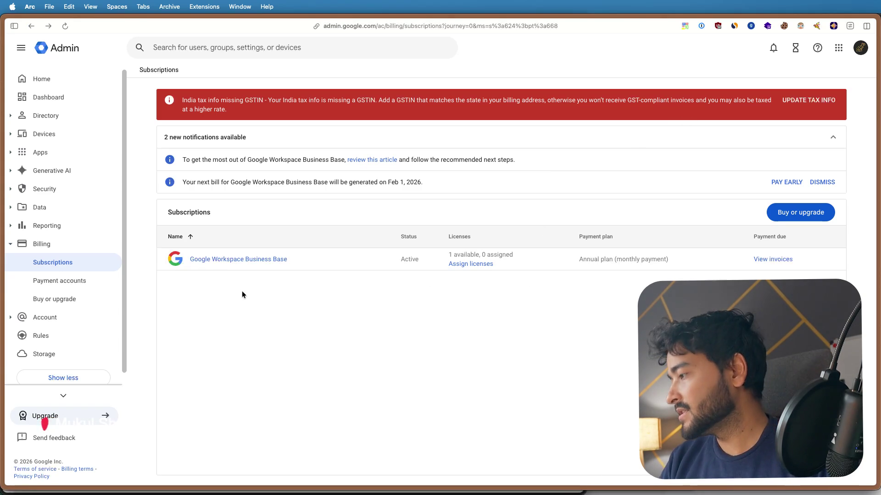
mouse_move(1, 174)
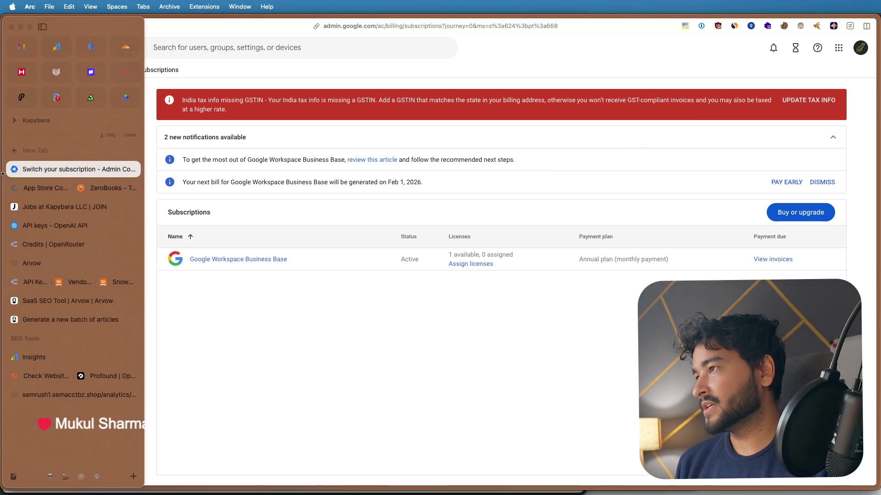
click(133, 170)
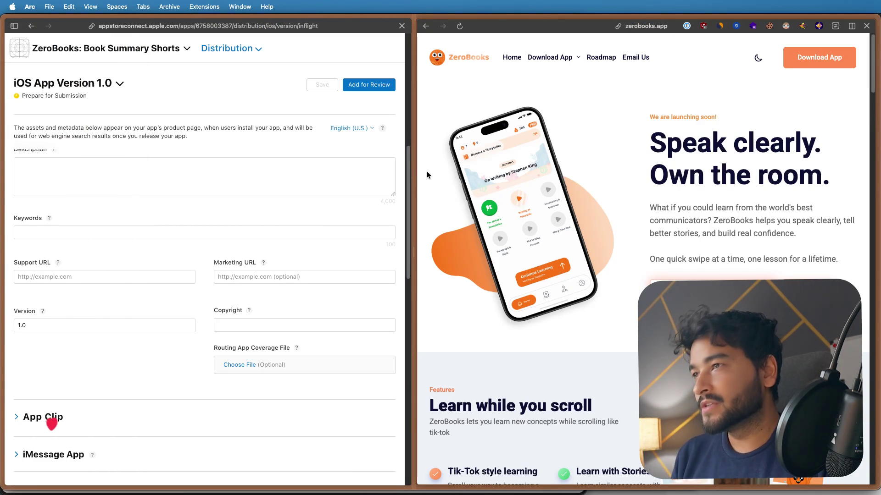
- Resize the split view between App Store Connect and zerobooks.app, leaving the website wider
drag(412, 176, 109, 207)
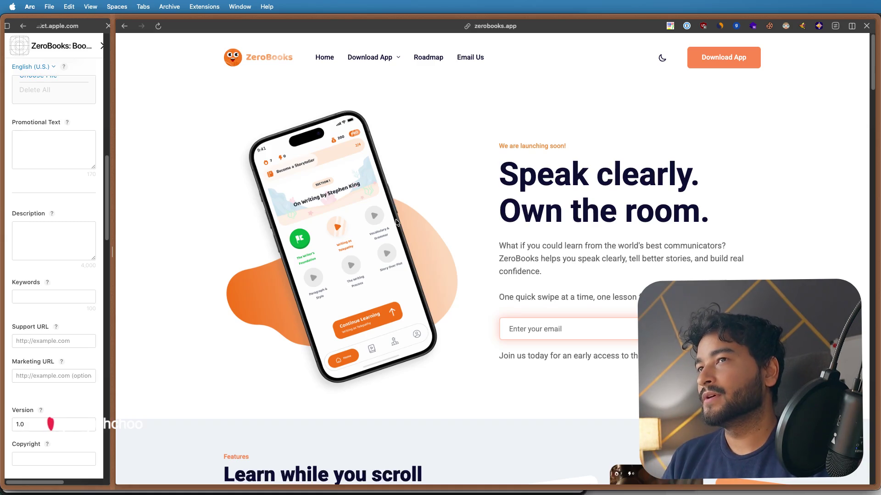
mouse_move(114, 185)
mouse_down()
mouse_move(212, 172)
mouse_move(655, 172)
mouse_up()
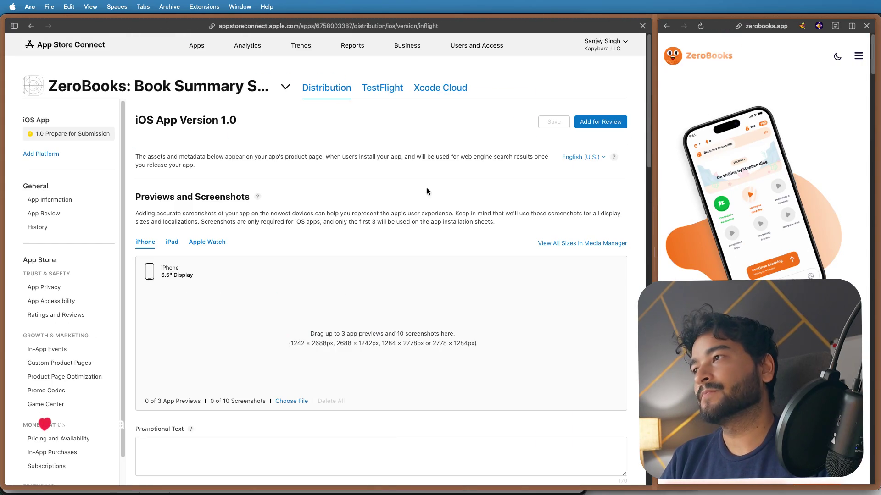
mouse_move(653, 156)
mouse_down()
mouse_move(293, 155)
mouse_move(605, 140)
mouse_up()
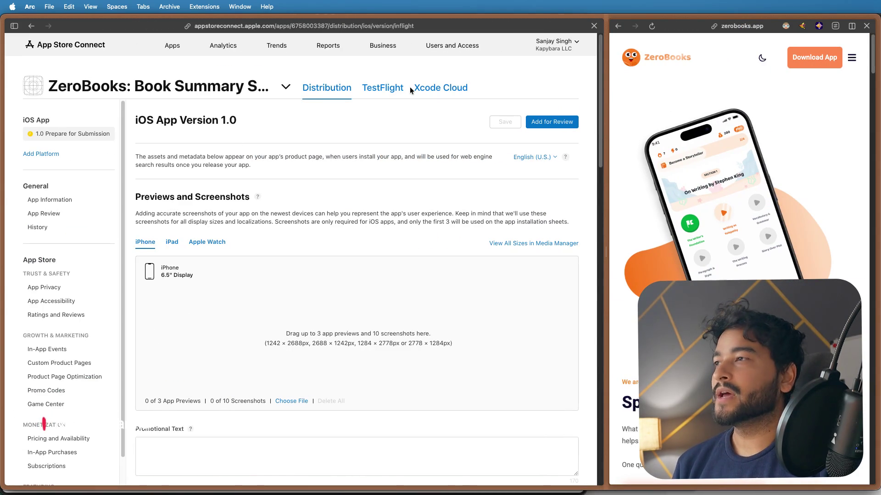
mouse_move(605, 163)
mouse_down()
mouse_move(422, 163)
mouse_move(596, 161)
mouse_up()
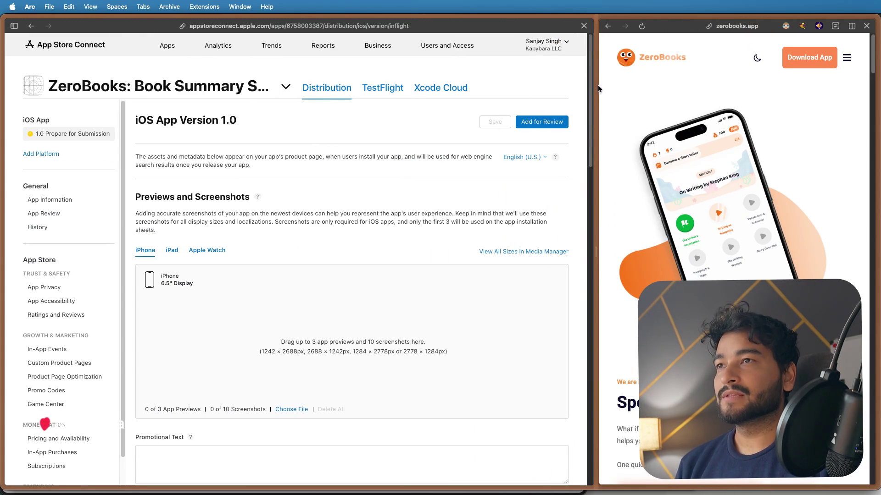
drag(596, 85, 486, 86)
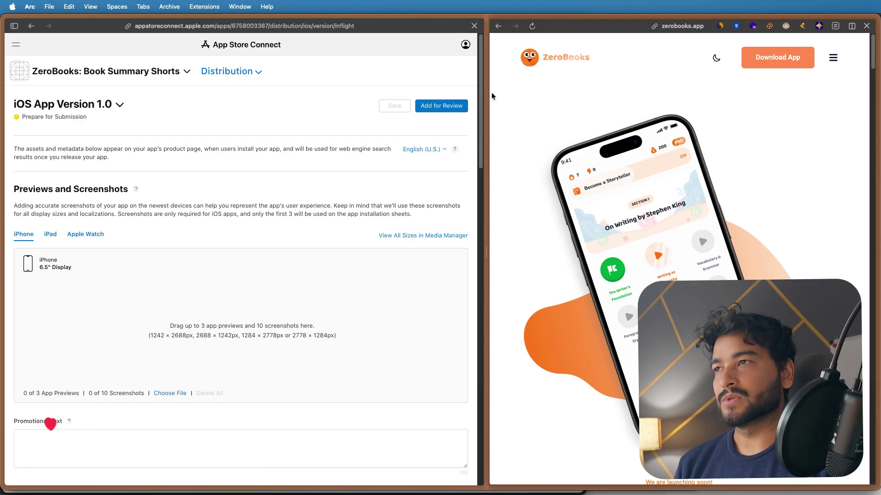
drag(488, 110, 660, 110)
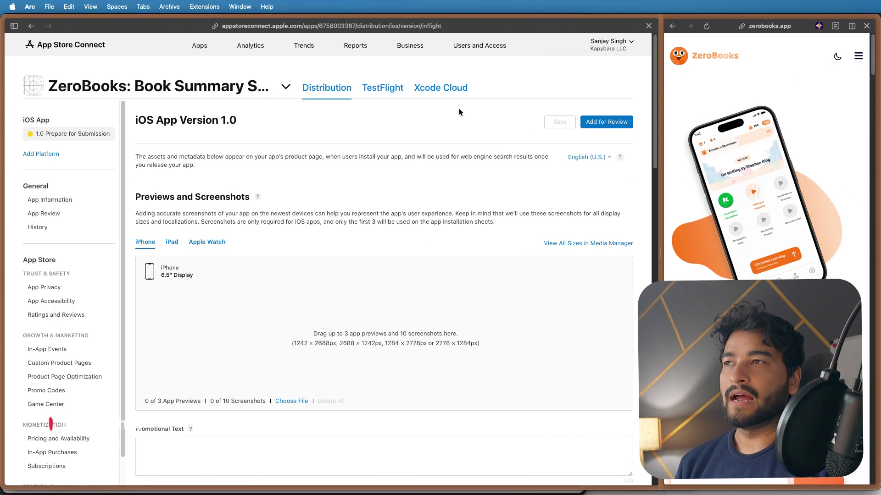
drag(660, 103, 398, 114)
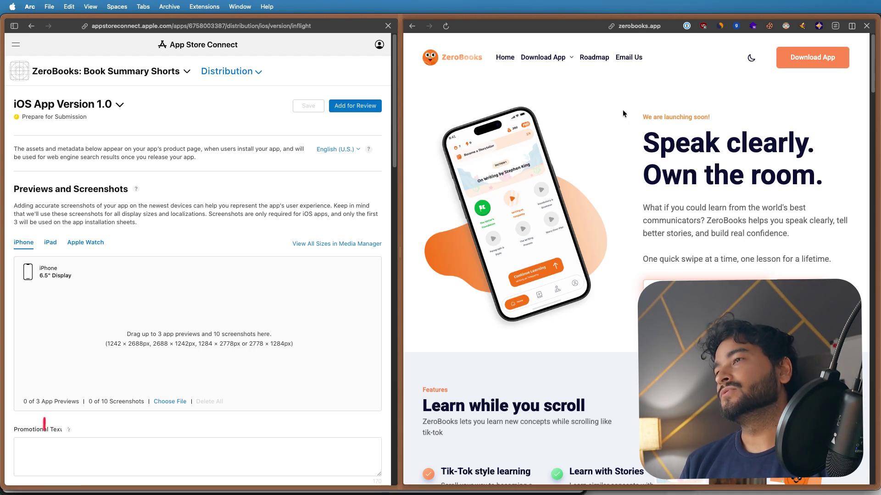
drag(399, 143, 681, 143)
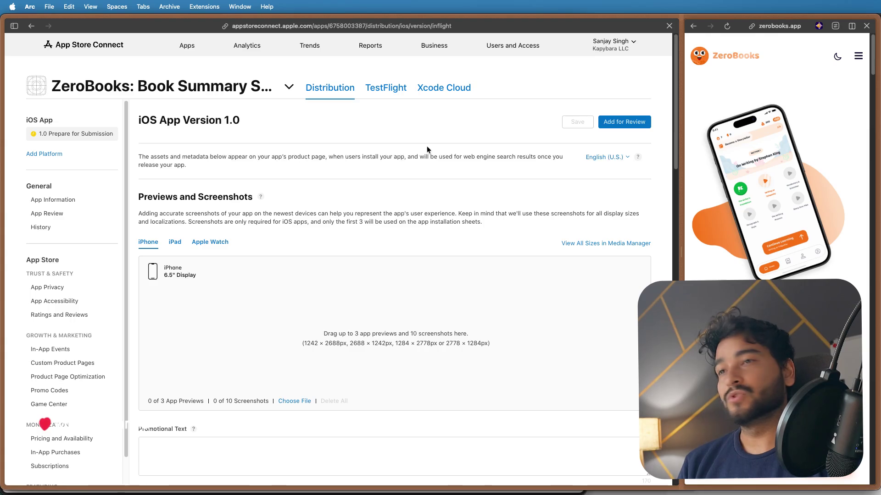
mouse_move(681, 188)
mouse_down()
mouse_move(505, 183)
mouse_move(633, 160)
mouse_move(352, 146)
mouse_up()
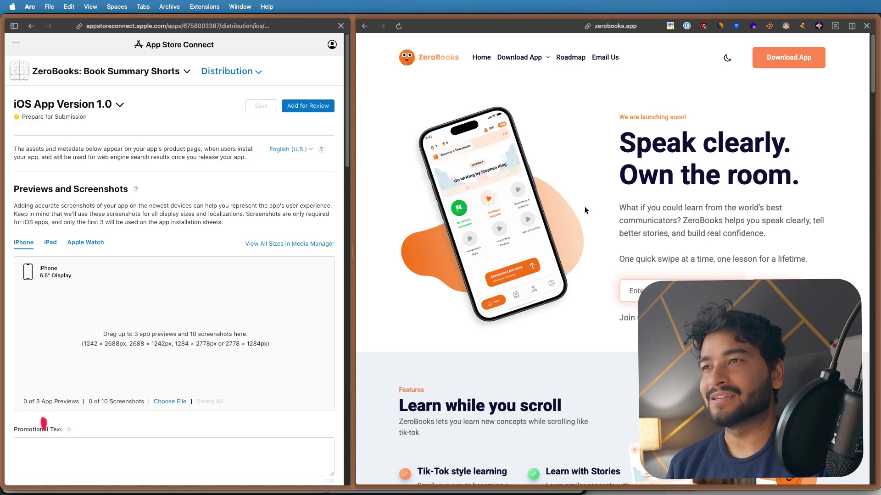
- Scroll through the ZeroBooks landing page's skills and pricing sections
scroll(541, 201, down, 10)
scroll(631, 203, up, 10)
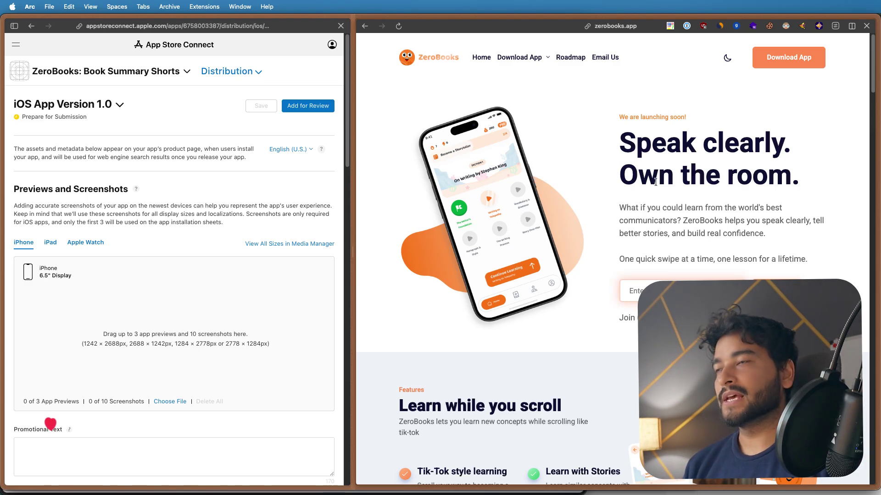
scroll(656, 182, down, 1)
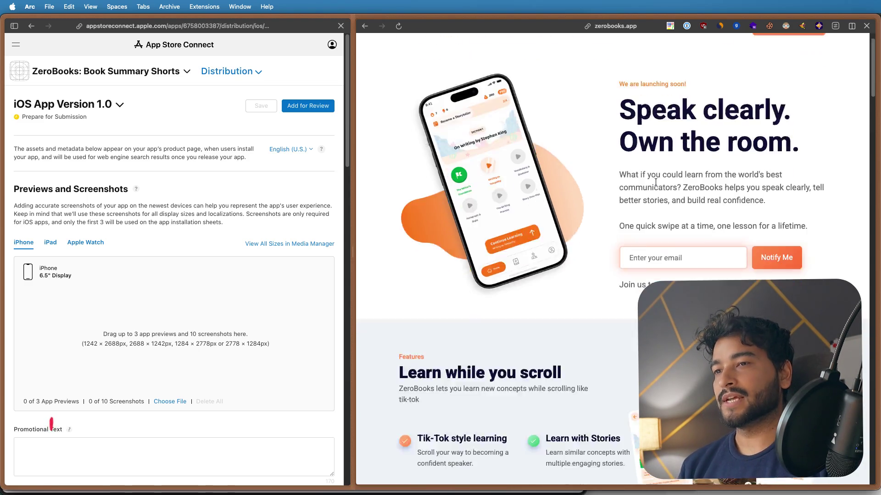
scroll(655, 182, down, 5)
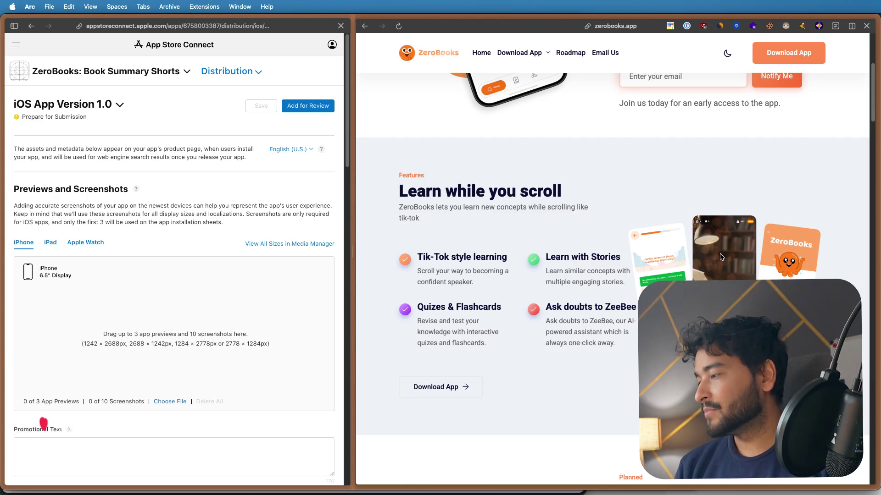
scroll(733, 278, up, 1)
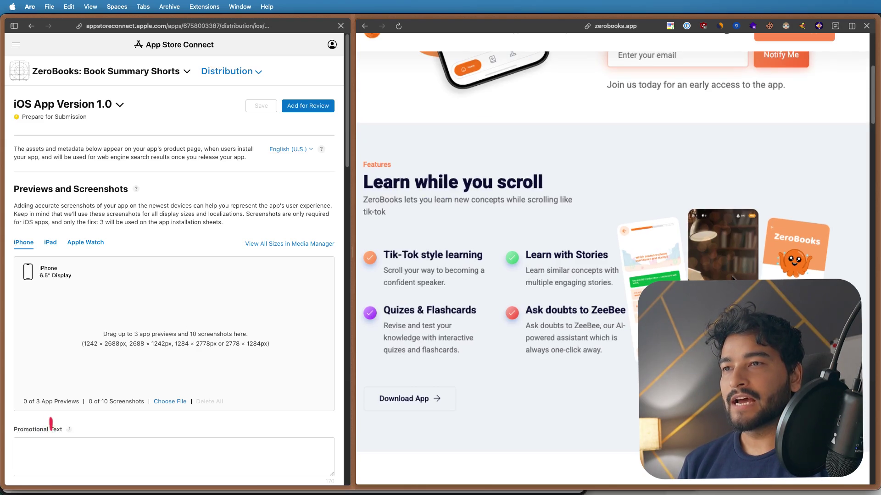
scroll(723, 268, up, 3)
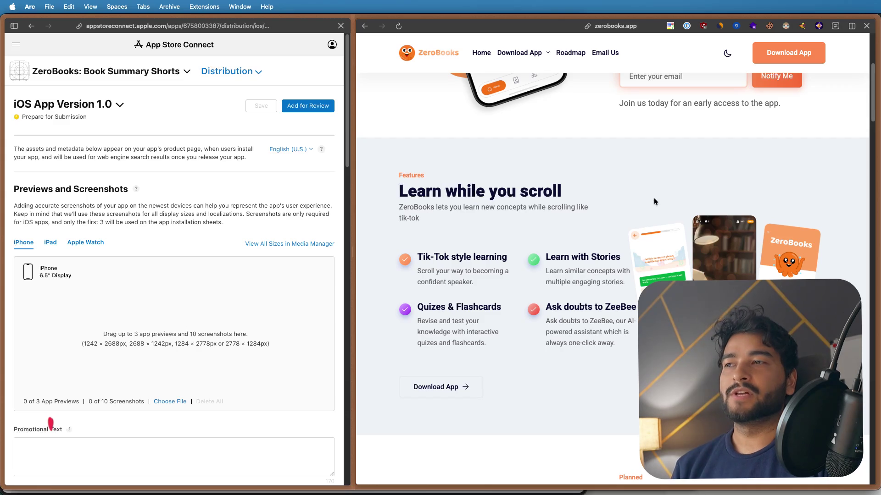
scroll(551, 268, down, 5)
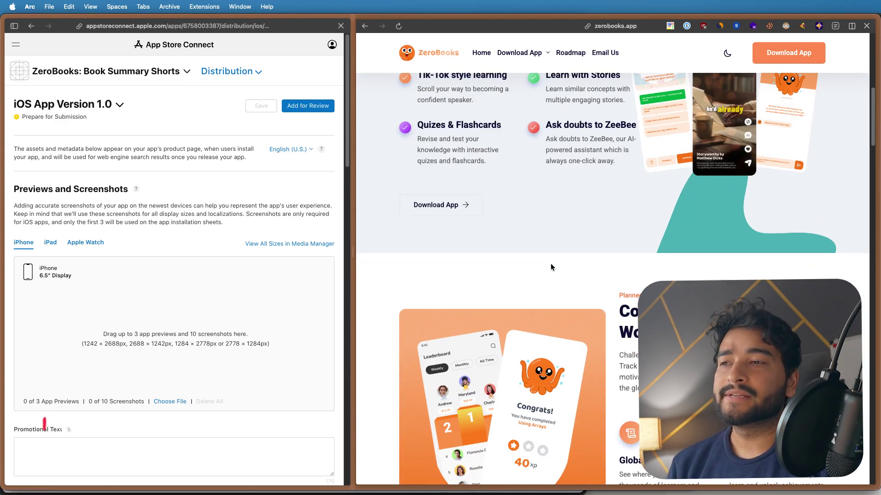
scroll(552, 264, down, 5)
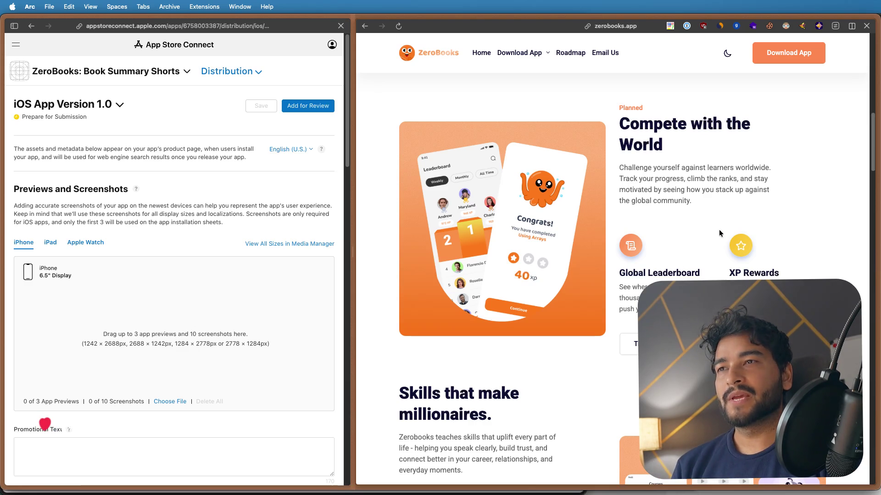
scroll(720, 231, down, 5)
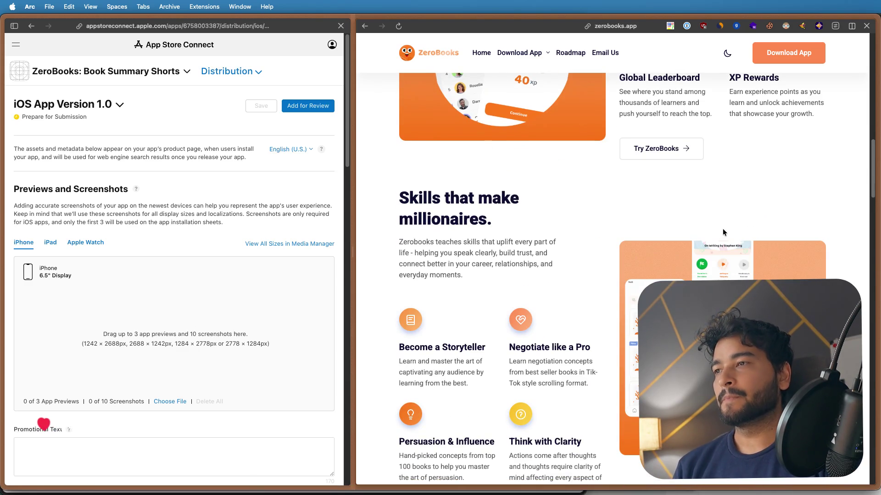
scroll(723, 232, down, 3)
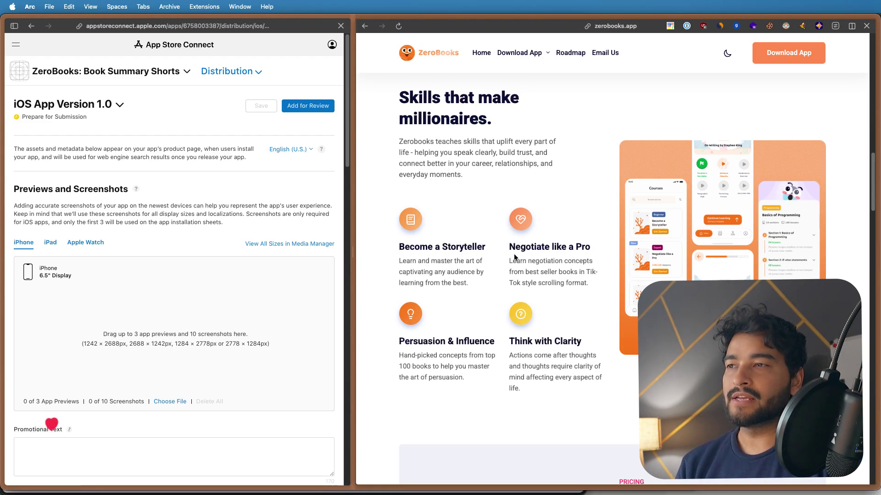
- Select the 'Negotiate like a Pro' heading, scroll down to the FAQ, then back up
drag(509, 247, 589, 246)
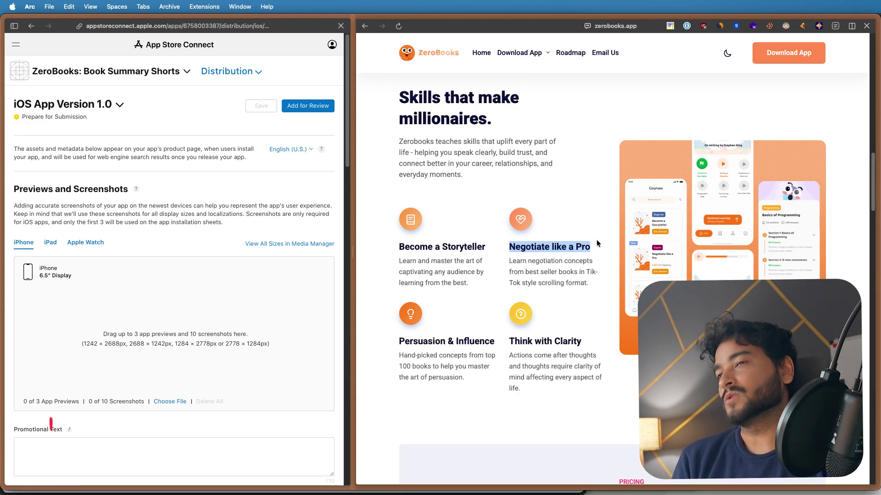
scroll(596, 240, down, 5)
scroll(602, 235, down, 5)
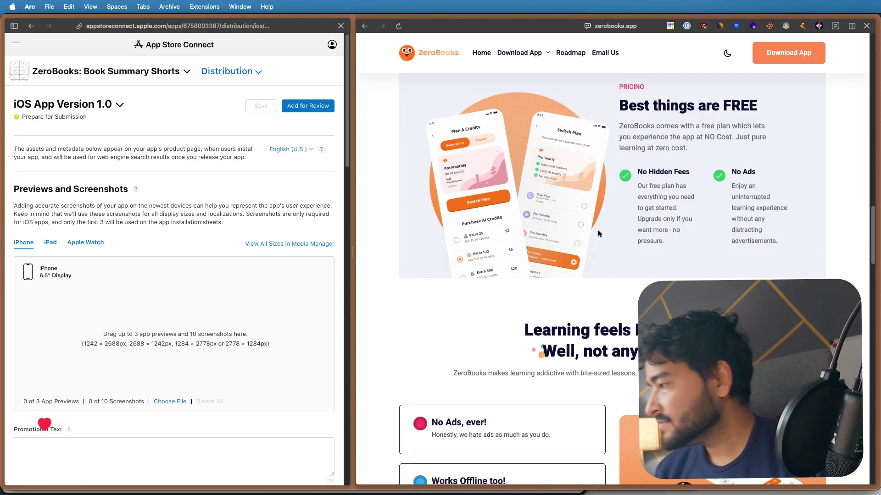
scroll(599, 233, down, 5)
scroll(598, 231, down, 10)
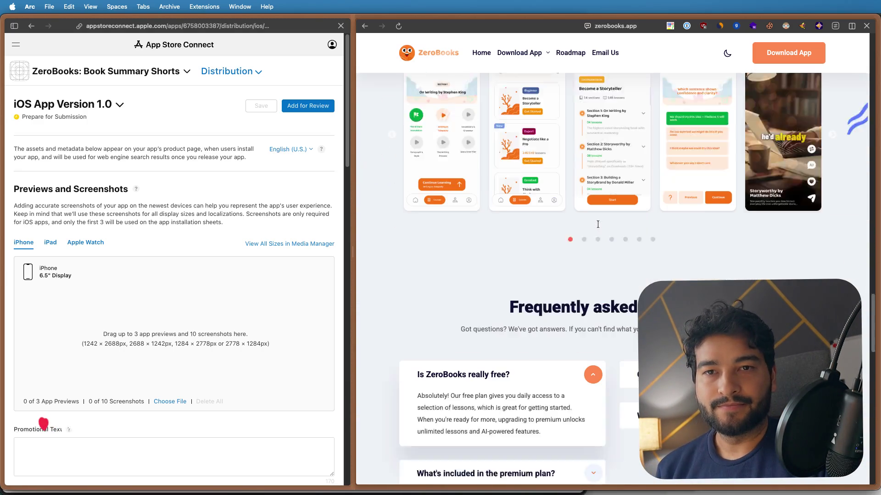
scroll(598, 227, up, 20)
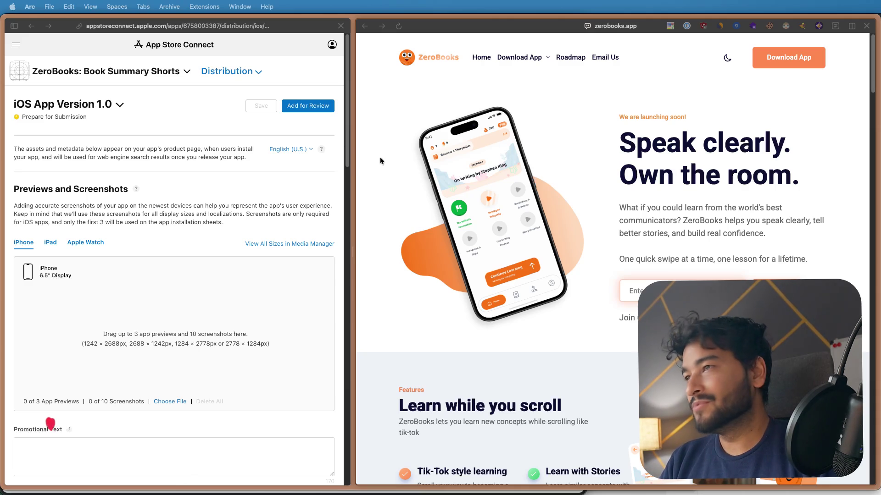
mouse_move(3, 294)
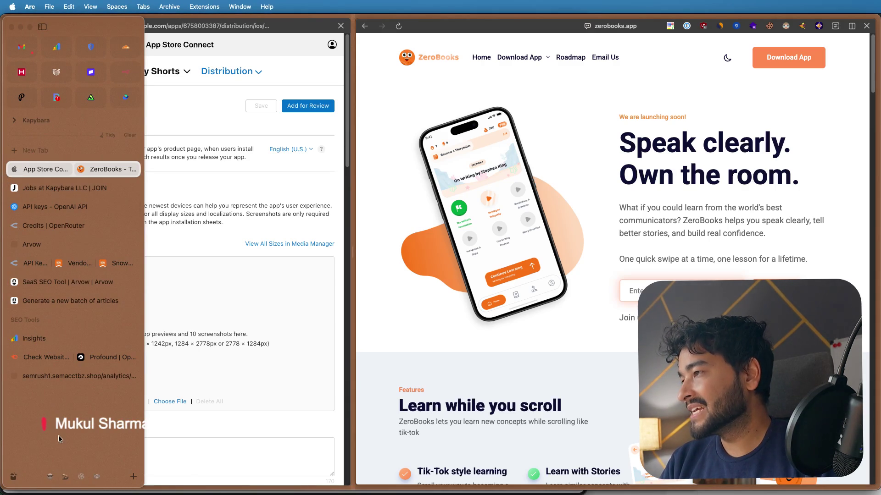
- Open a new tab and load the Amazon Web Services site from the aws.amazon.com suggestion
click(51, 156)
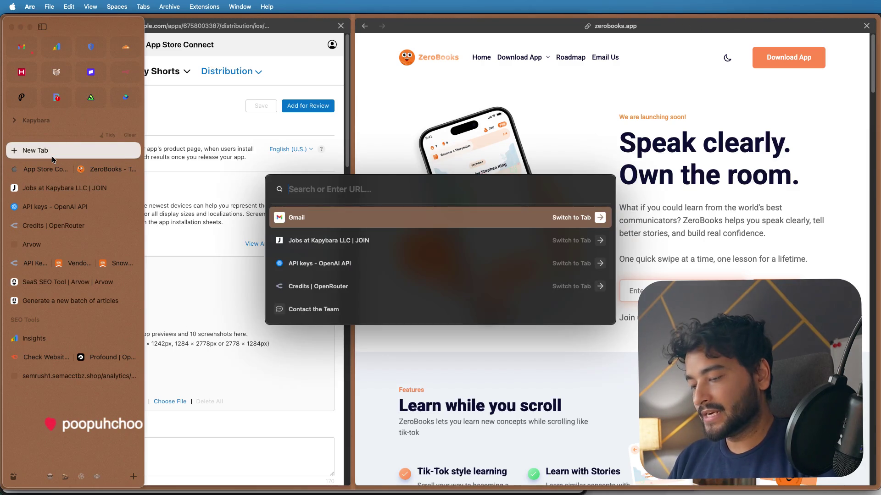
text(aws.amazon.com)
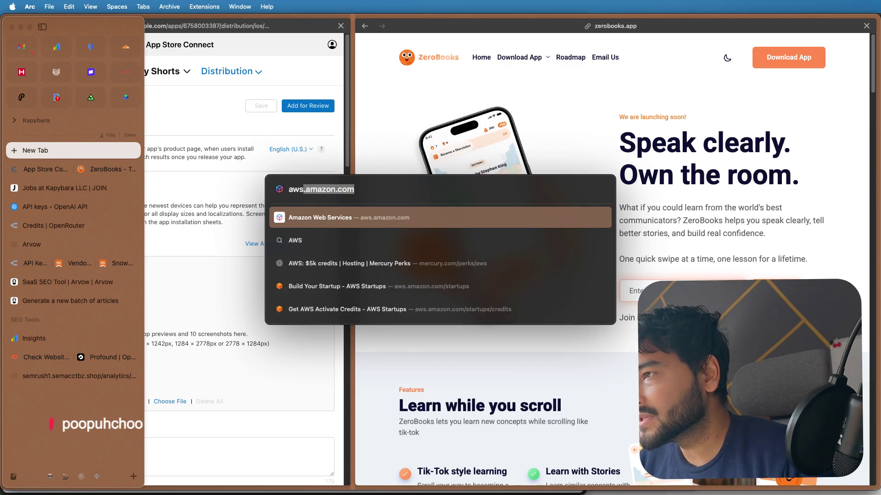
text(AWS)
key(Down)
key(Up)
key(Up)
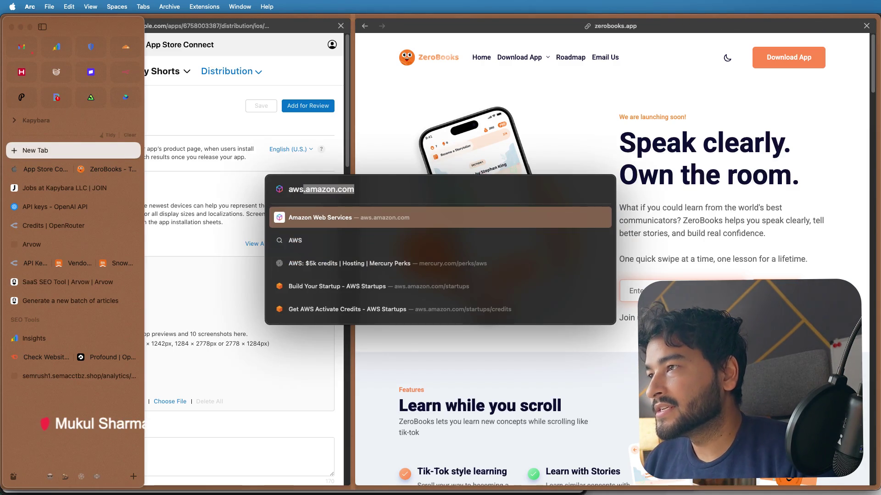
key(Return)
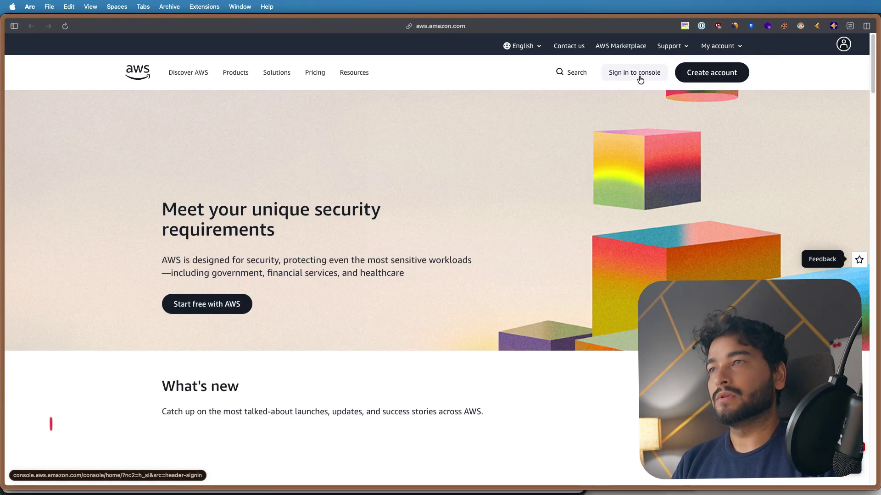
- Sign in to the console as the root user with the saved email and passkey
click(639, 79)
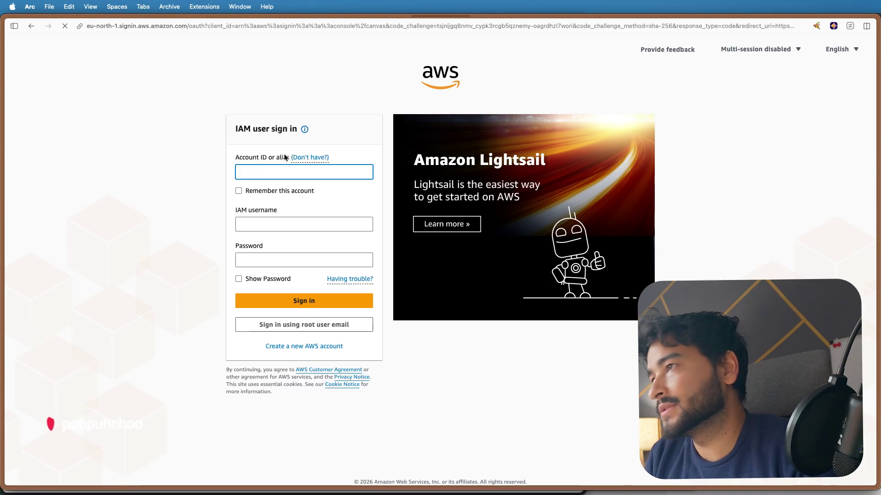
click(296, 326)
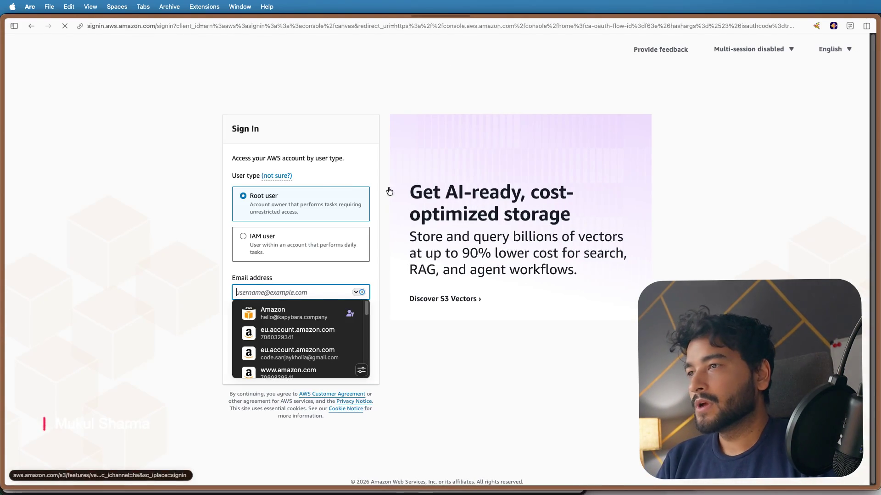
click(287, 313)
click(288, 312)
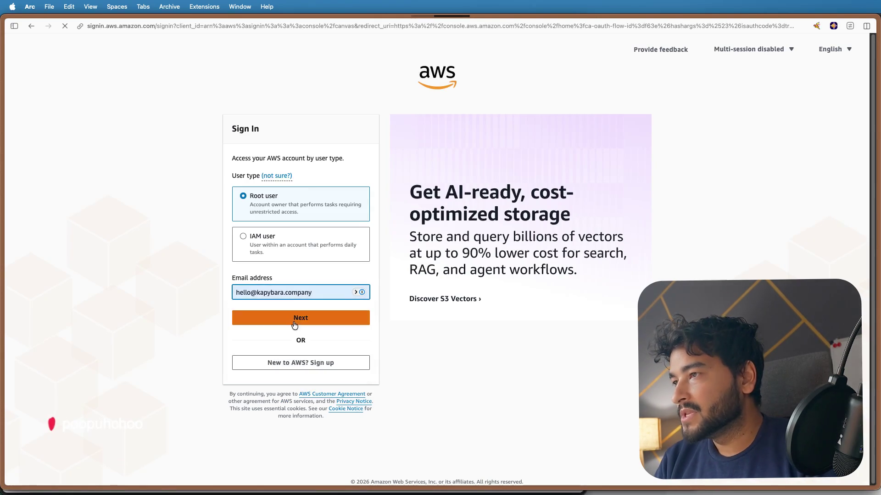
click(257, 221)
click(290, 248)
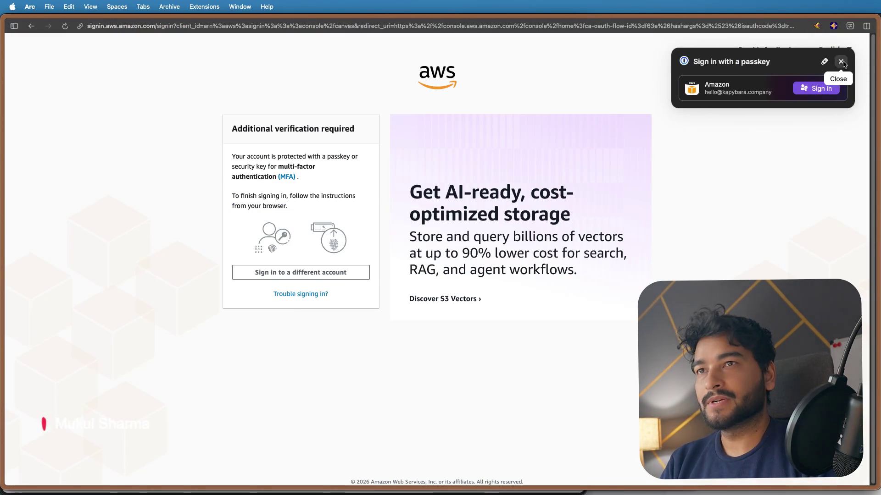
click(817, 90)
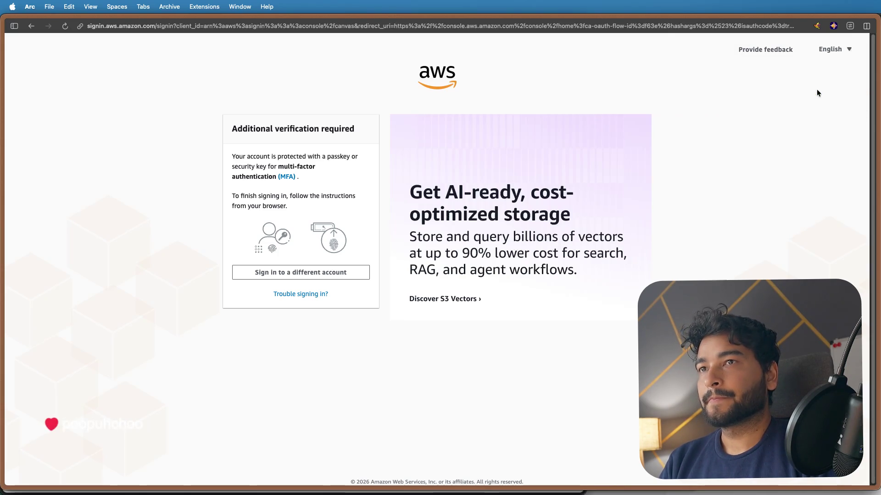
click(307, 272)
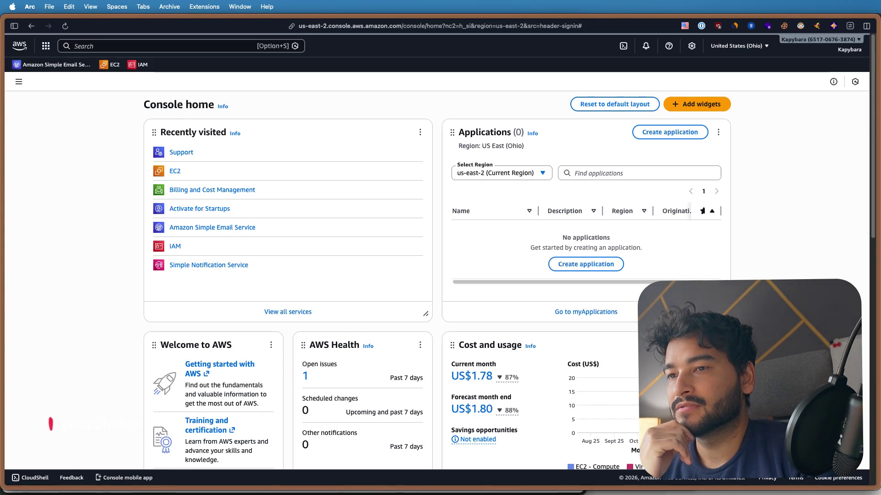
- Go to the Support Center and open the 'Chat: I got a bill without usage' case
scroll(744, 268, down, 5)
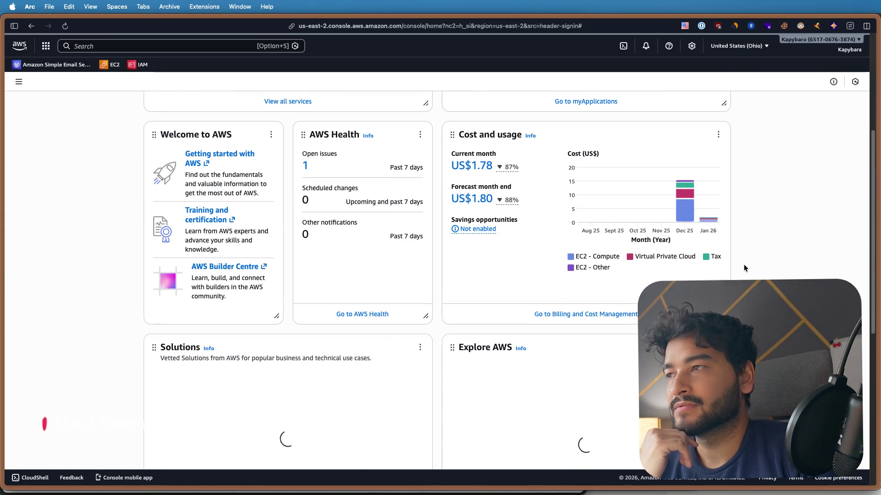
scroll(744, 268, up, 5)
click(745, 47)
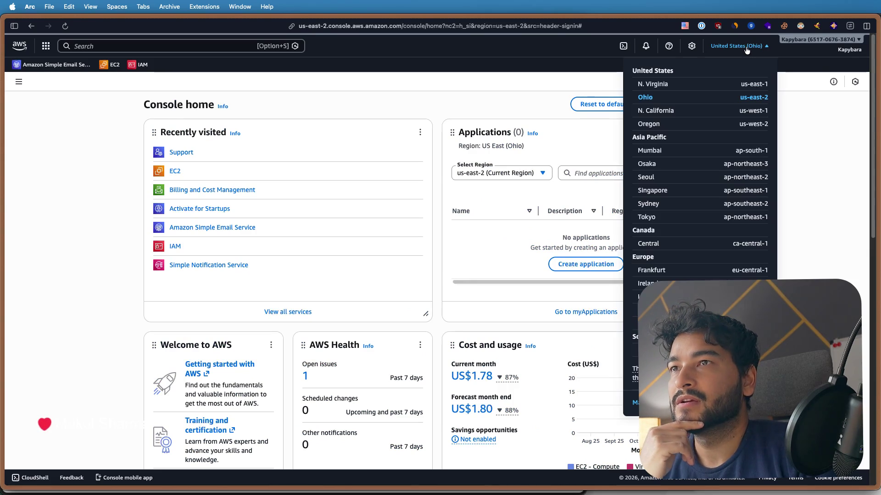
click(817, 142)
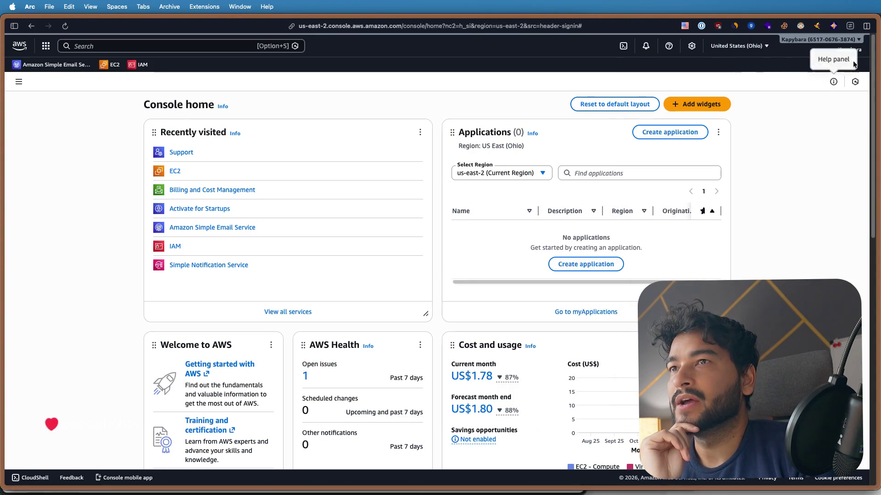
click(669, 46)
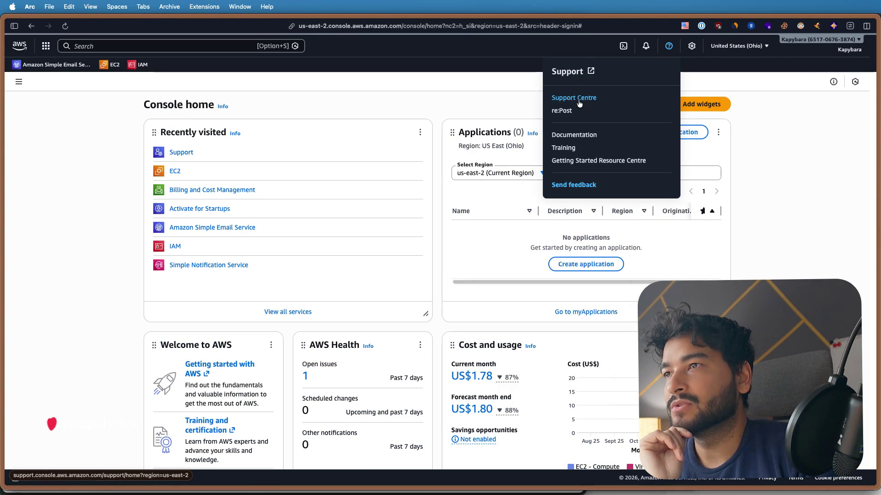
click(579, 101)
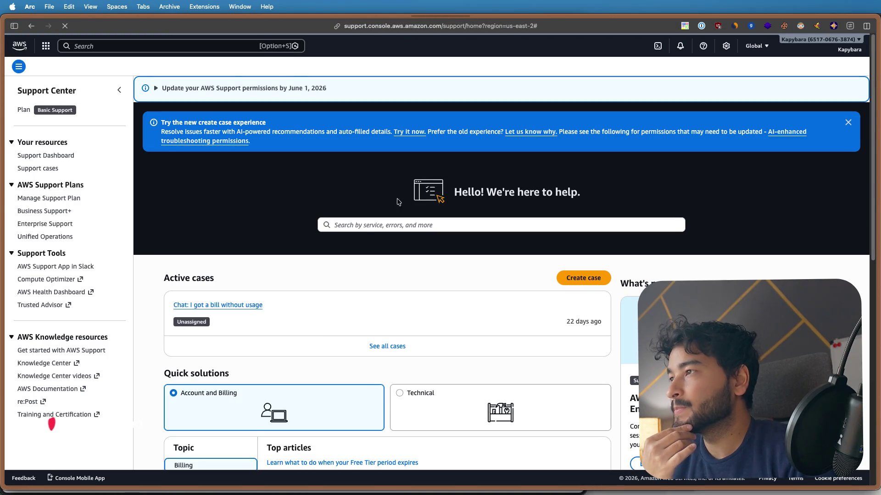
scroll(246, 210, down, 5)
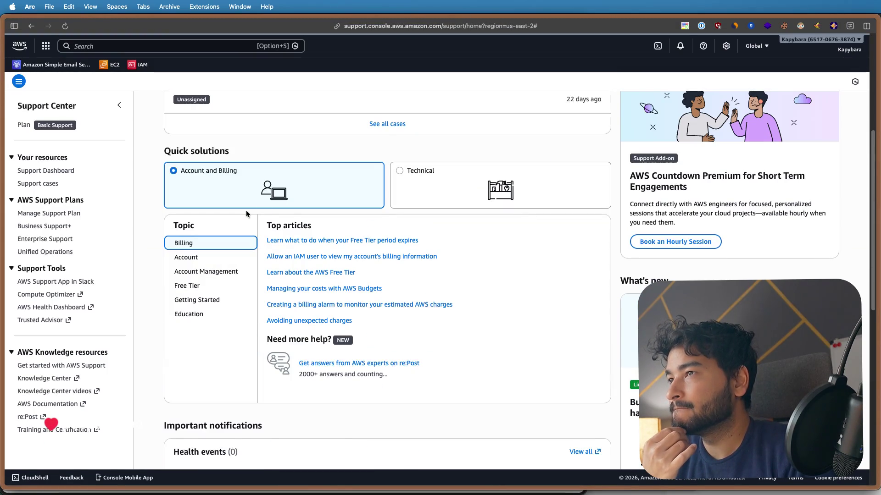
scroll(384, 128, up, 2)
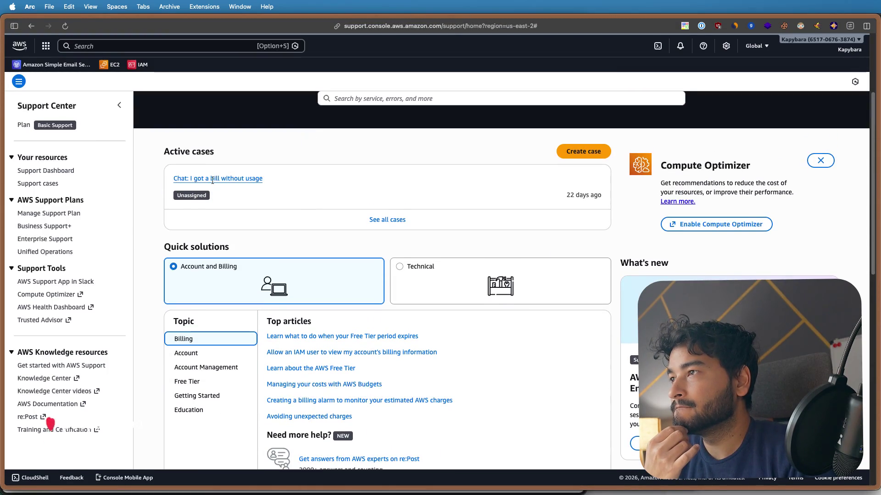
click(223, 179)
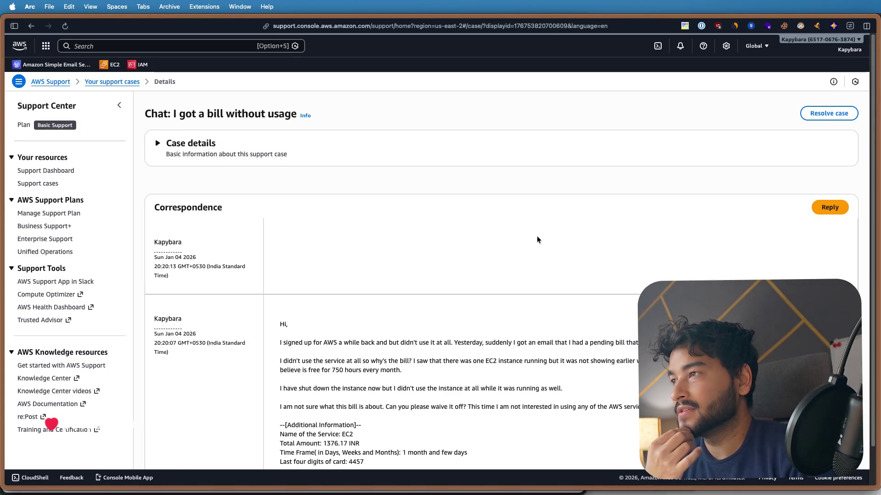
- Reply to the billing case asking why charges continue after shutting down all instances, and submit it
scroll(536, 238, down, 1)
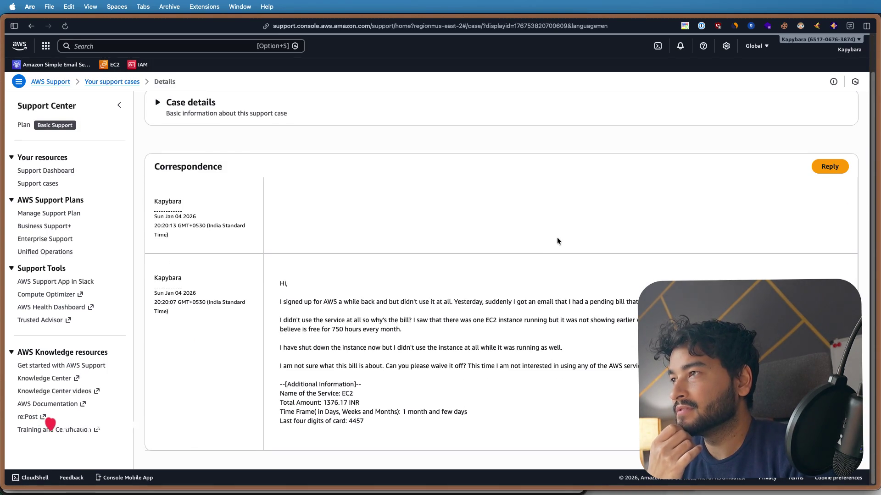
scroll(557, 238, up, 1)
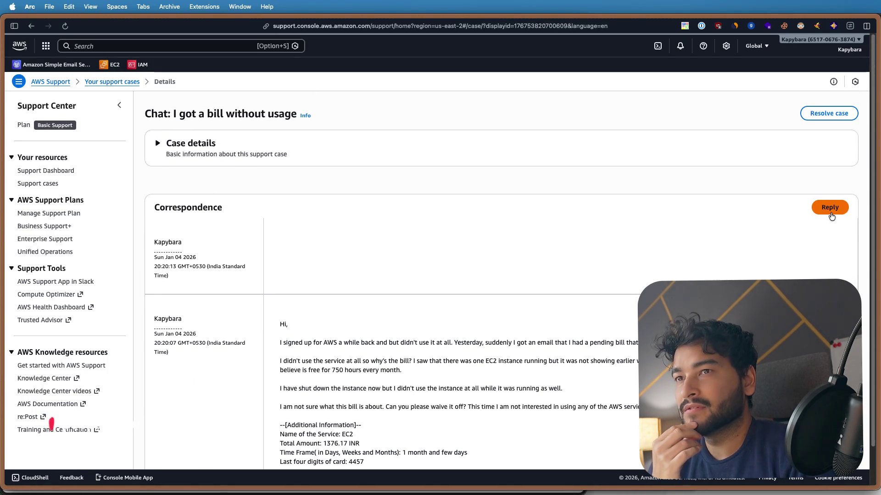
click(830, 212)
click(381, 250)
text(please reply)
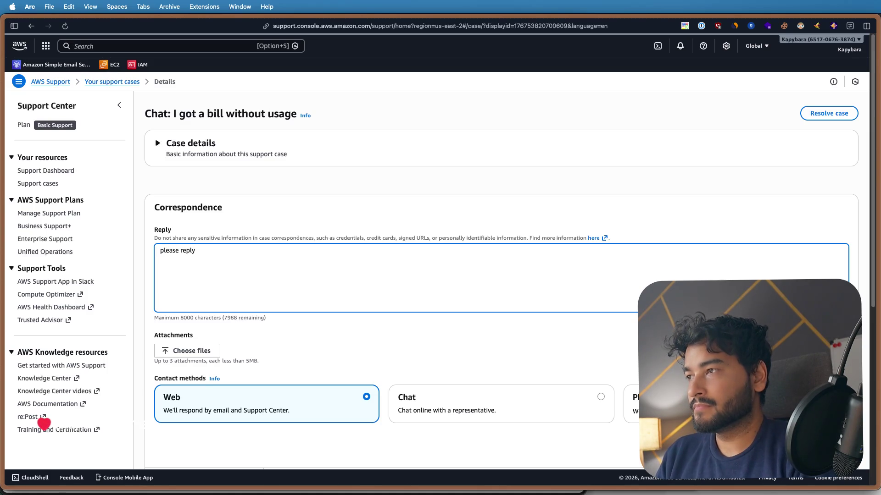
text(, ww)
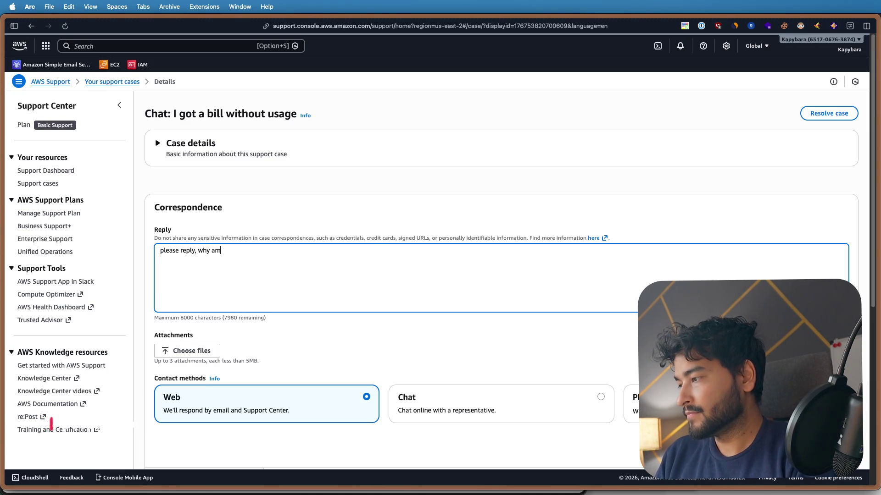
text(rged? i have shut down all my instances)
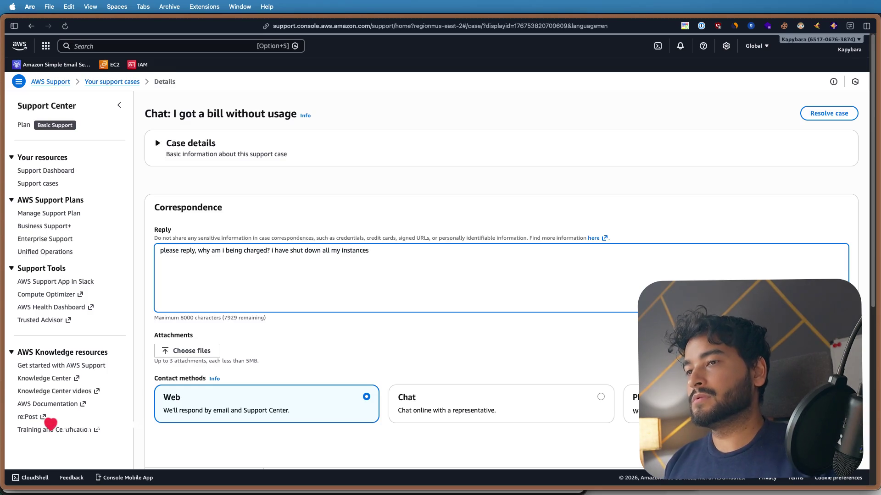
scroll(487, 269, down, 3)
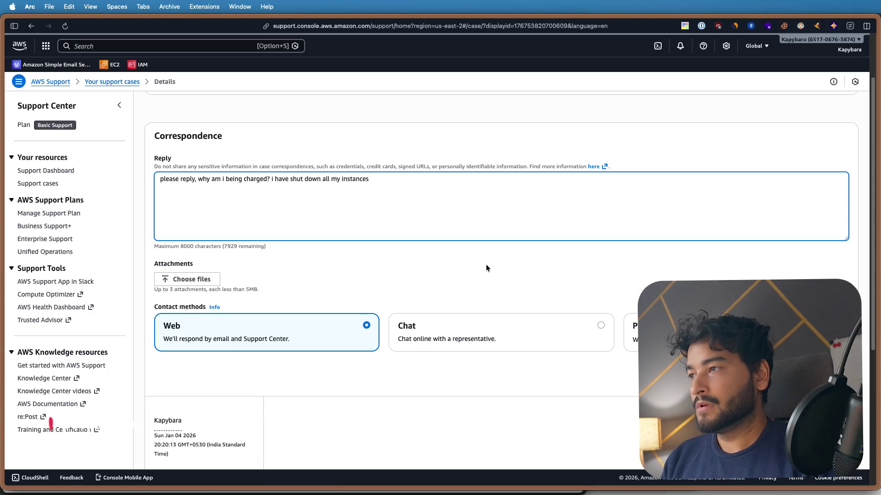
scroll(486, 267, down, 4)
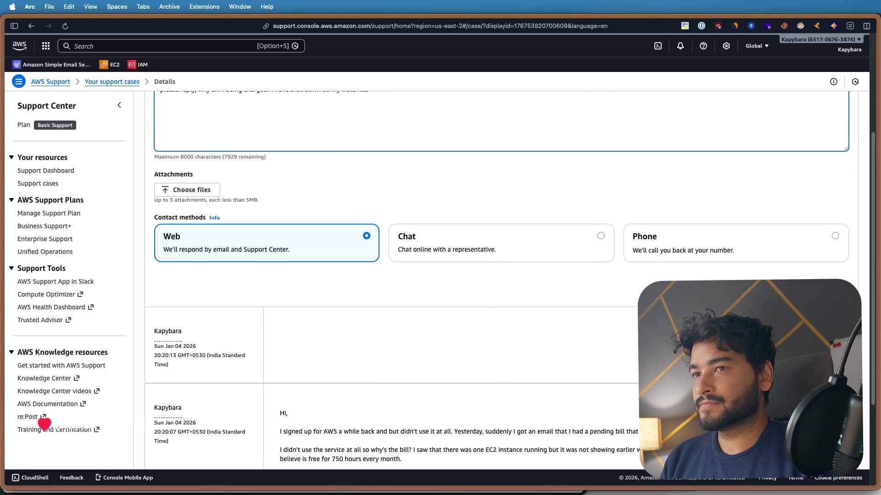
click(821, 289)
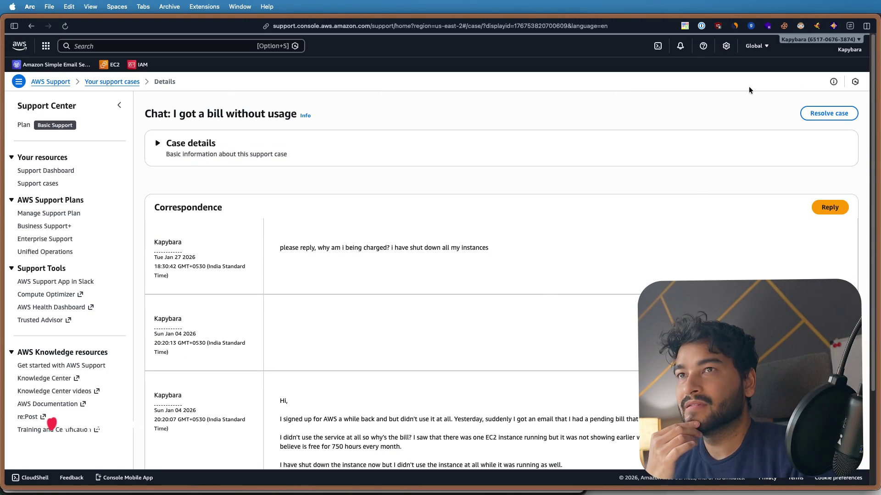
- Confirm the Ohio region is selected and open EC2 from Recently visited on Console Home
click(762, 46)
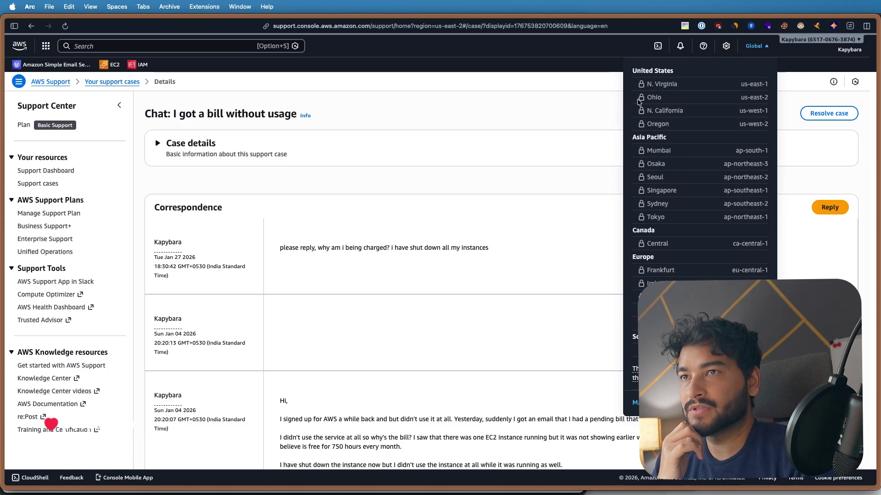
click(517, 93)
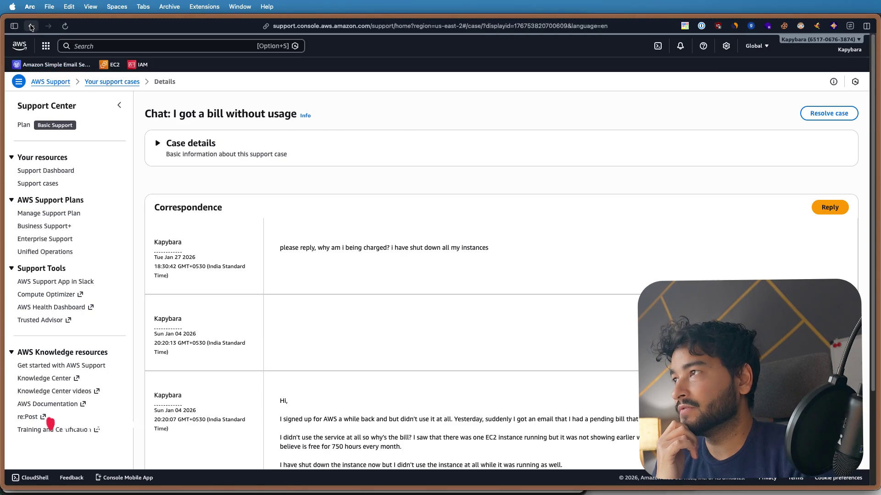
click(31, 26)
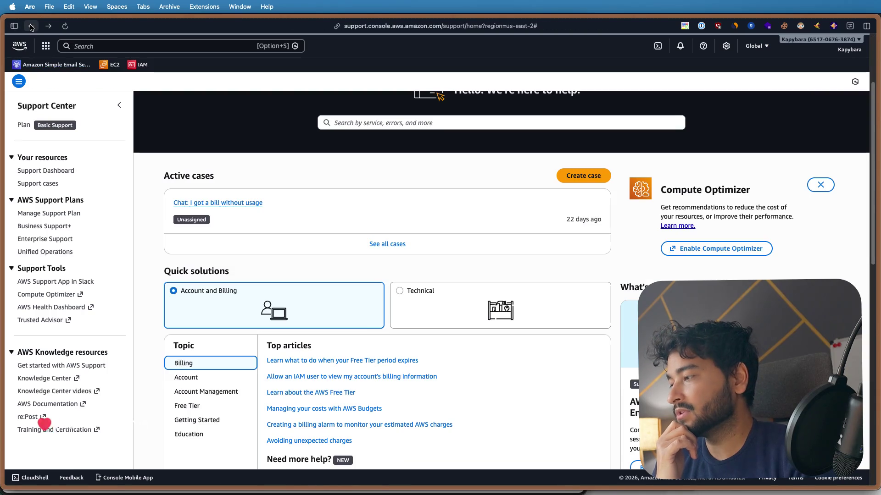
click(752, 48)
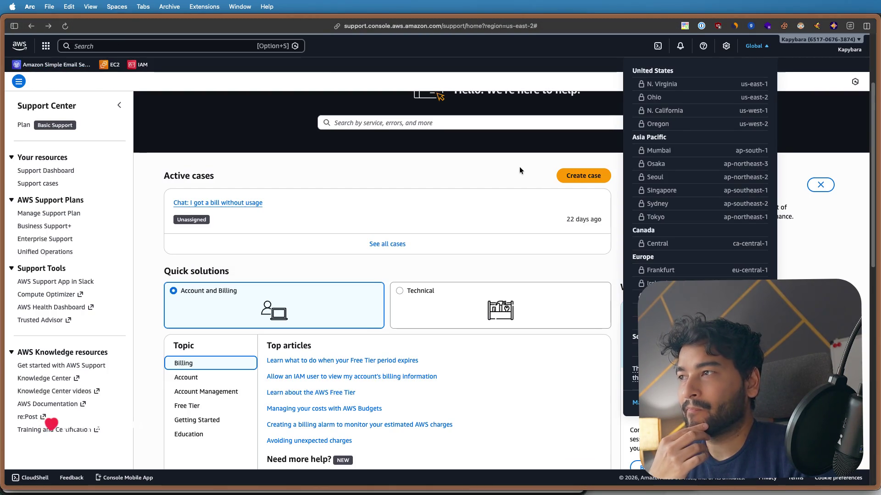
click(28, 26)
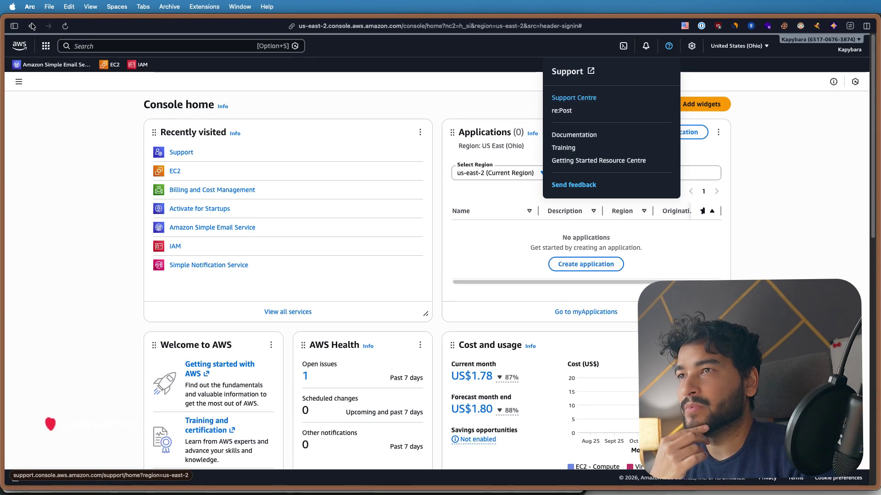
click(739, 46)
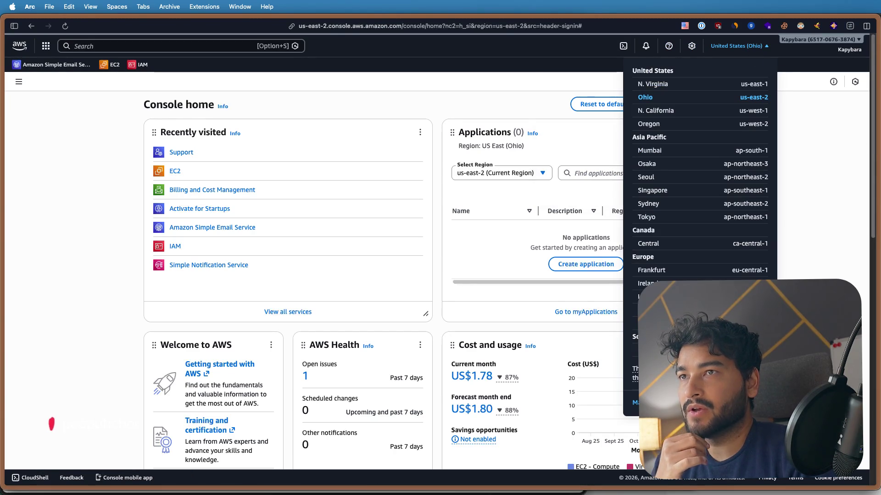
click(846, 151)
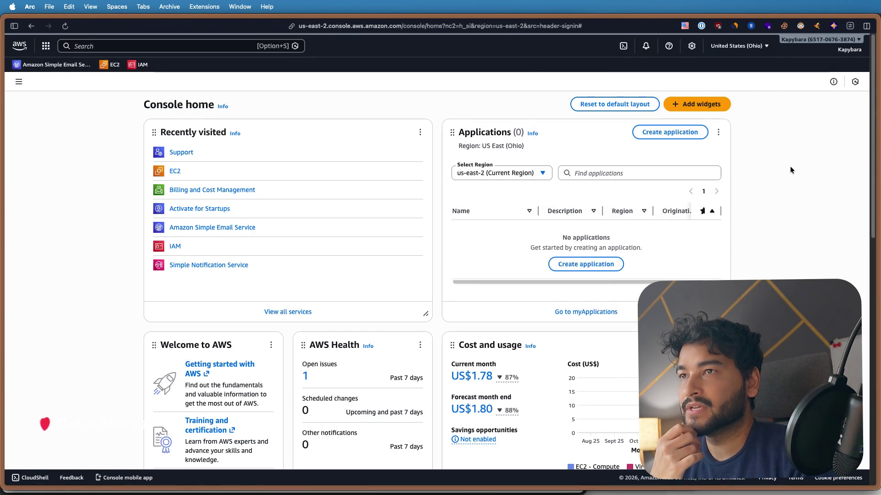
click(177, 172)
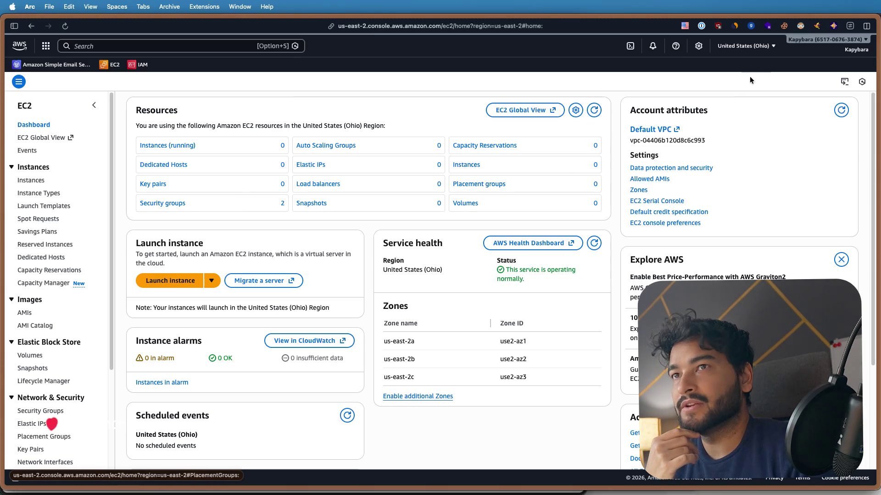
click(753, 47)
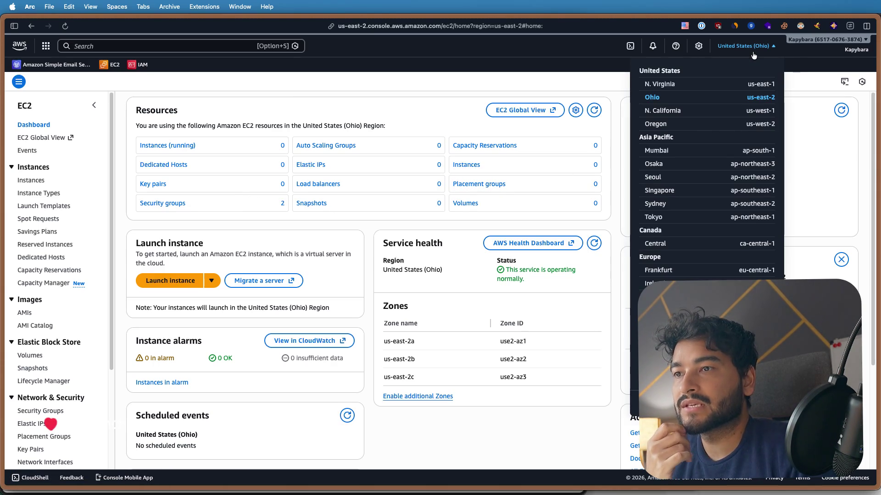
- Go to Billing and Cost Management from the account menu
click(863, 51)
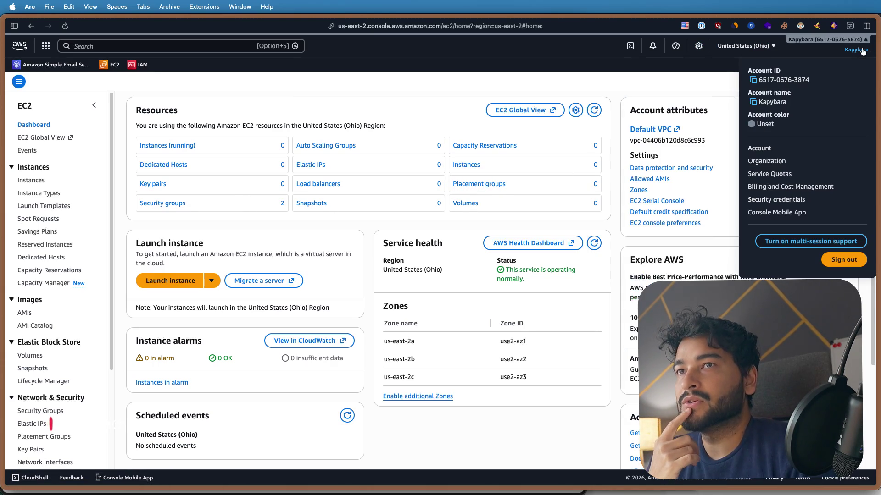
click(784, 186)
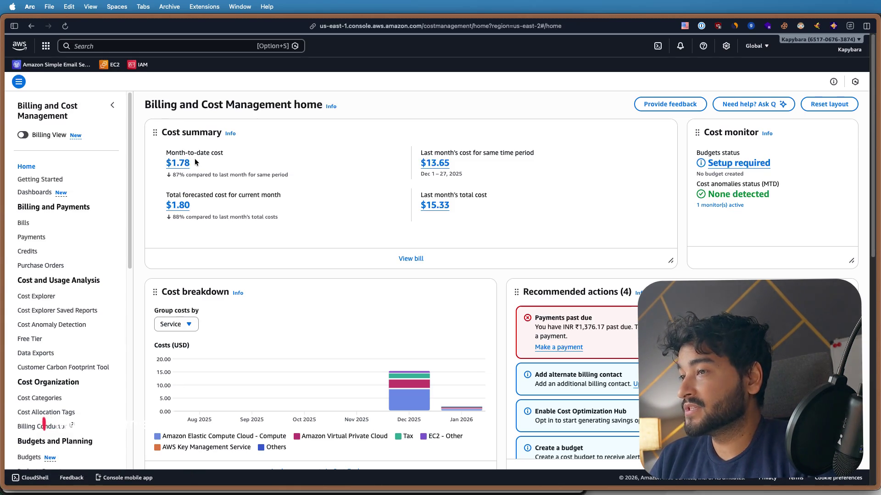
scroll(268, 185, down, 3)
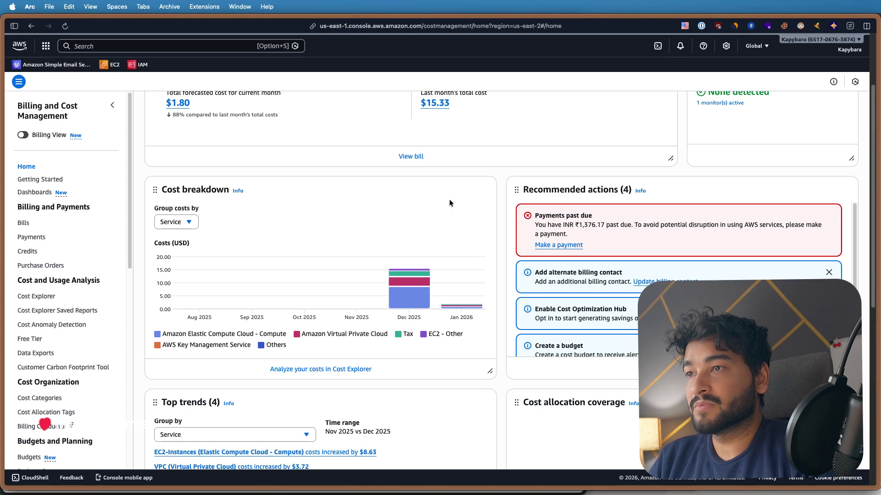
scroll(536, 231, down, 2)
scroll(388, 228, down, 2)
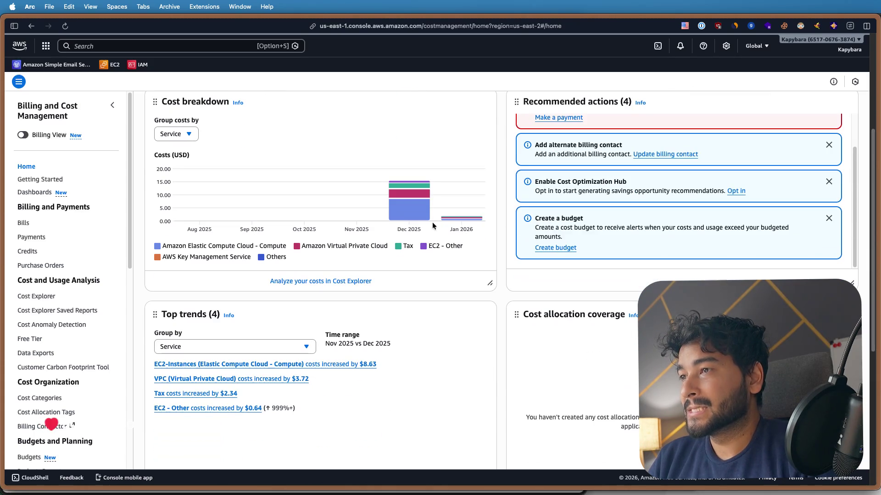
mouse_move(462, 215)
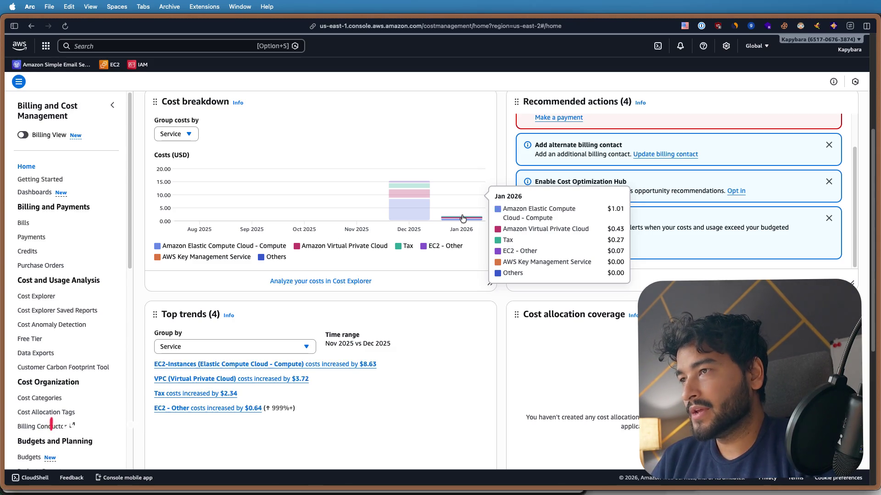
scroll(357, 204, up, 5)
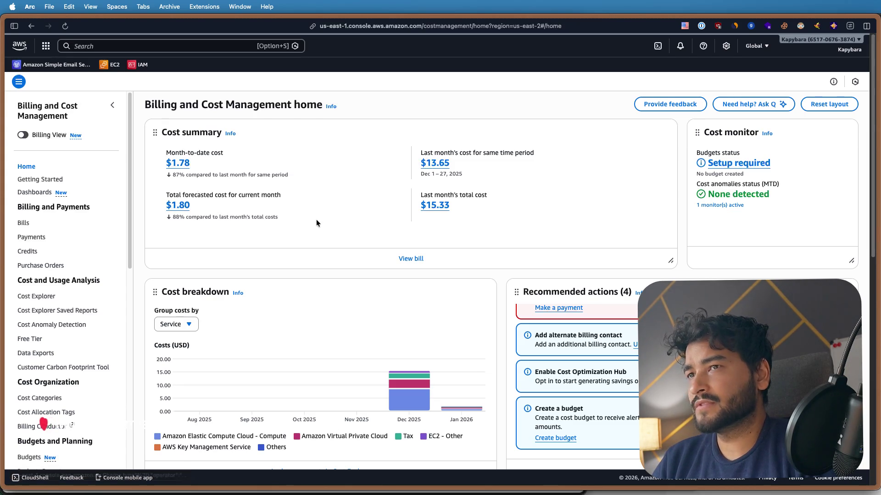
scroll(316, 222, down, 2)
mouse_move(468, 308)
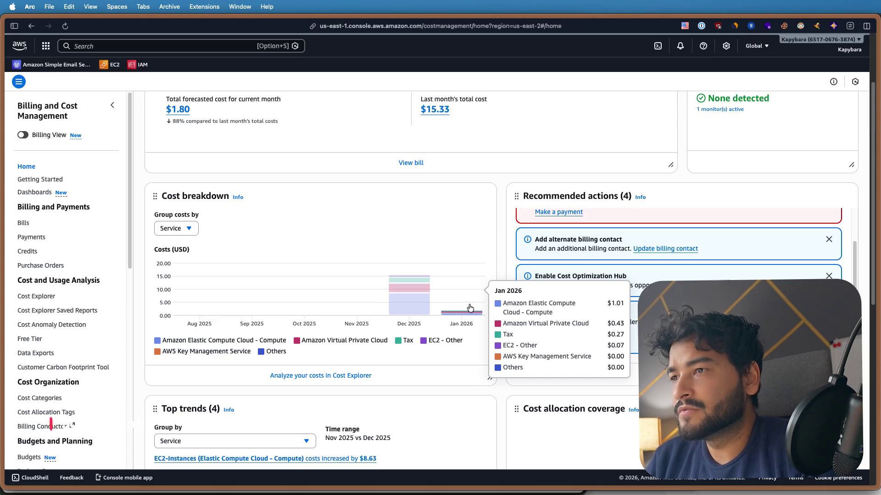
scroll(449, 265, up, 2)
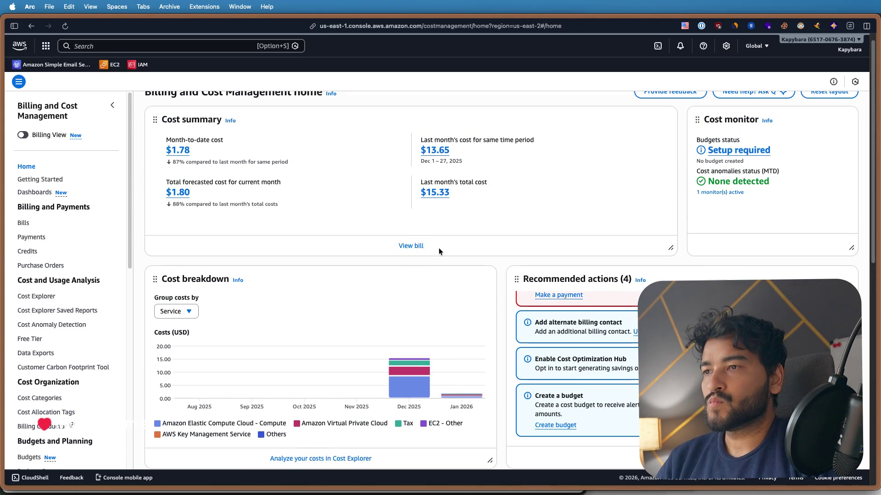
scroll(603, 349, up, 2)
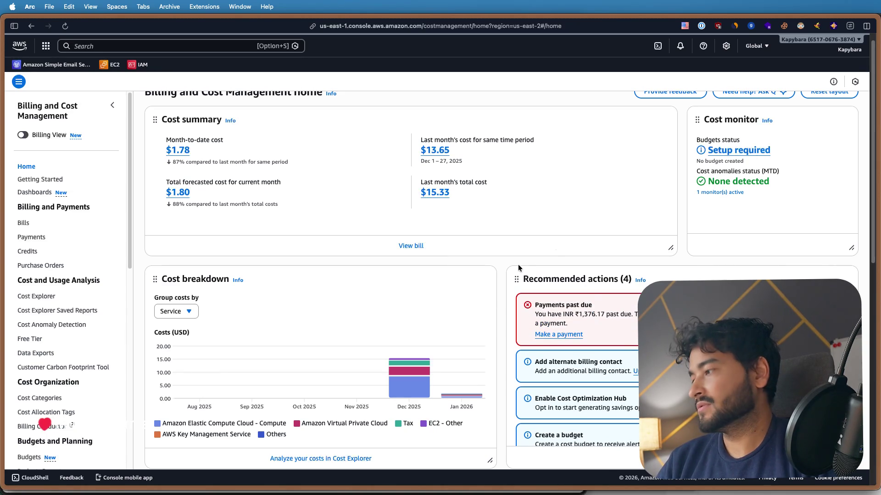
click(555, 335)
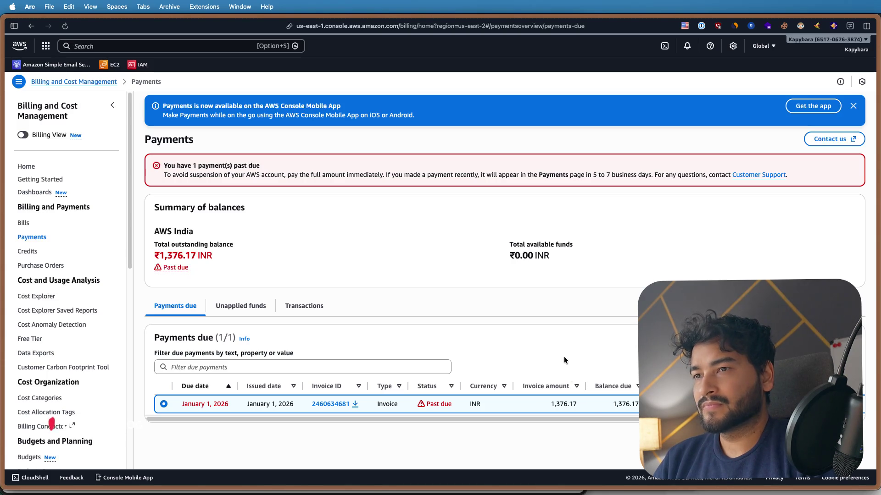
- Start paying the past-due INR 1,376.17 invoice under Payments past due
scroll(587, 417, right, 2)
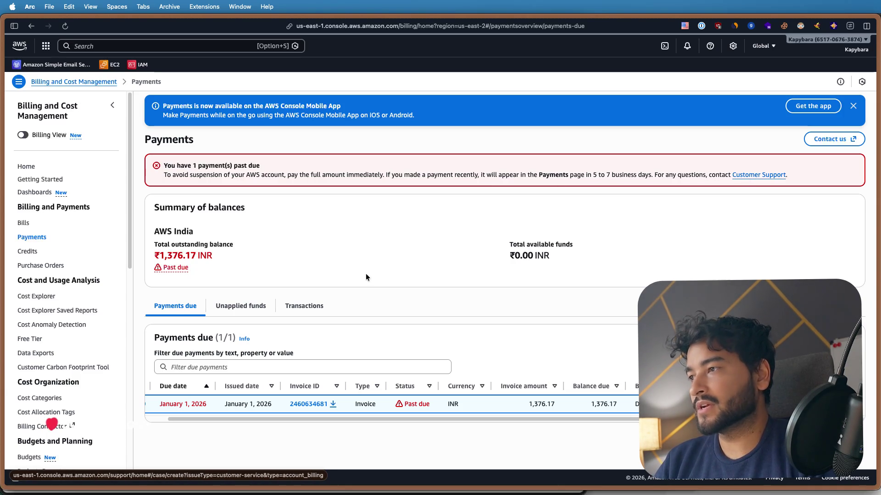
click(817, 338)
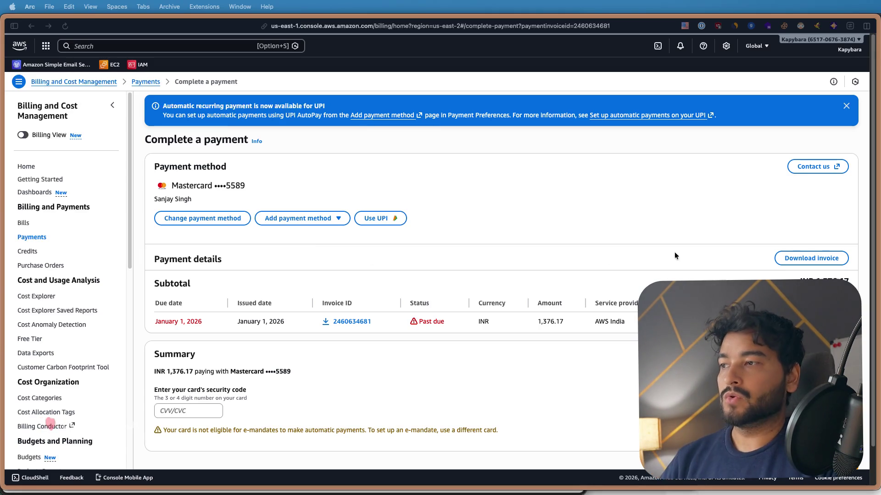
scroll(498, 257, down, 2)
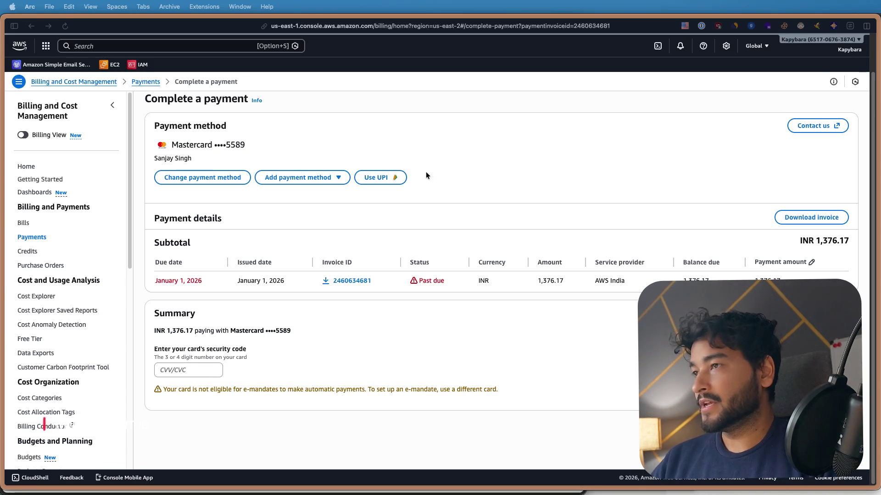
key(super+shift+space)
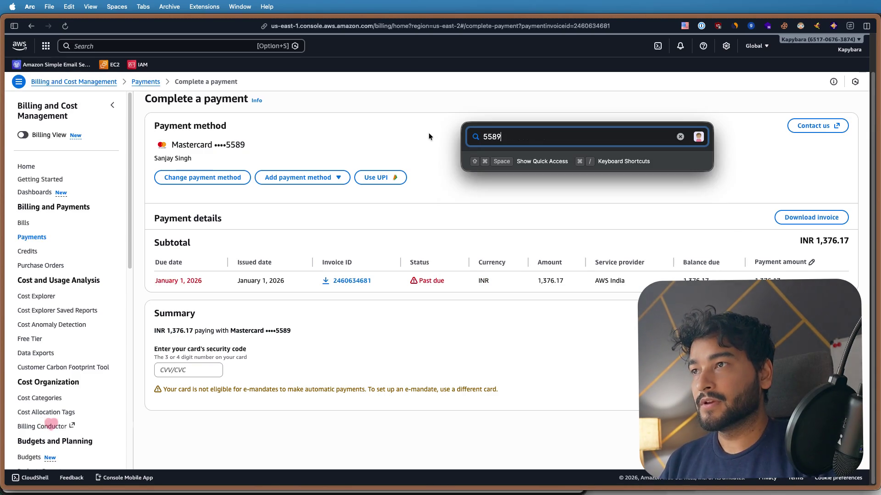
click(415, 133)
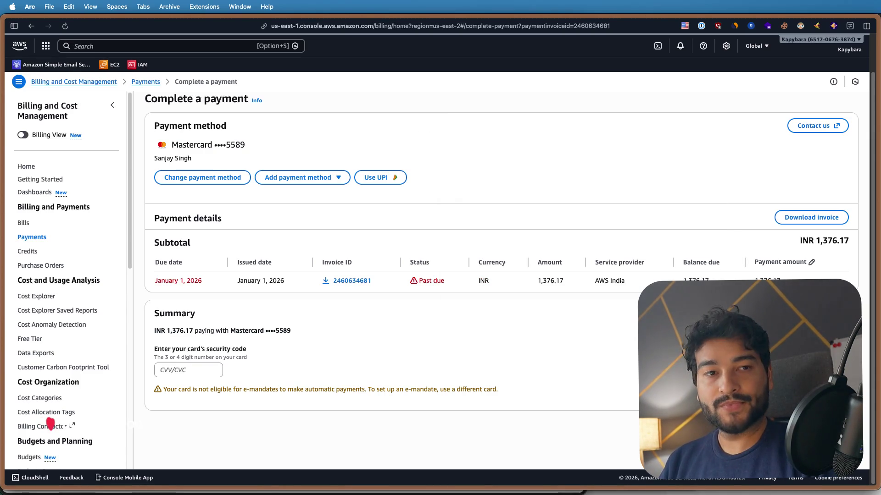
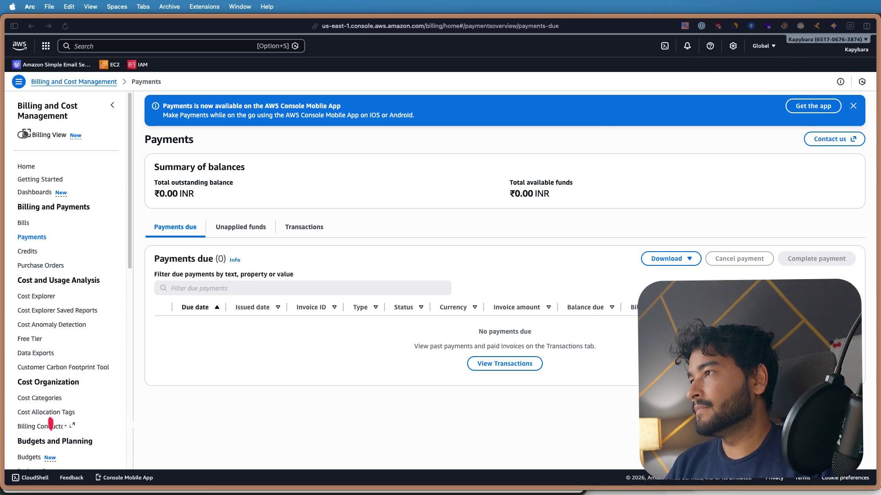
- Show the January 2026 Bills page (USD 1.78 estimated, Pending) with Billing View turned on
click(24, 224)
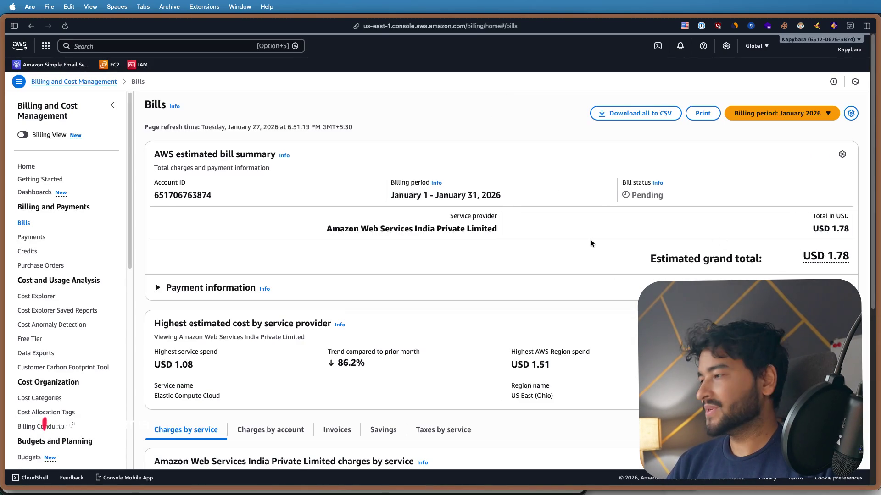
scroll(504, 222, down, 6)
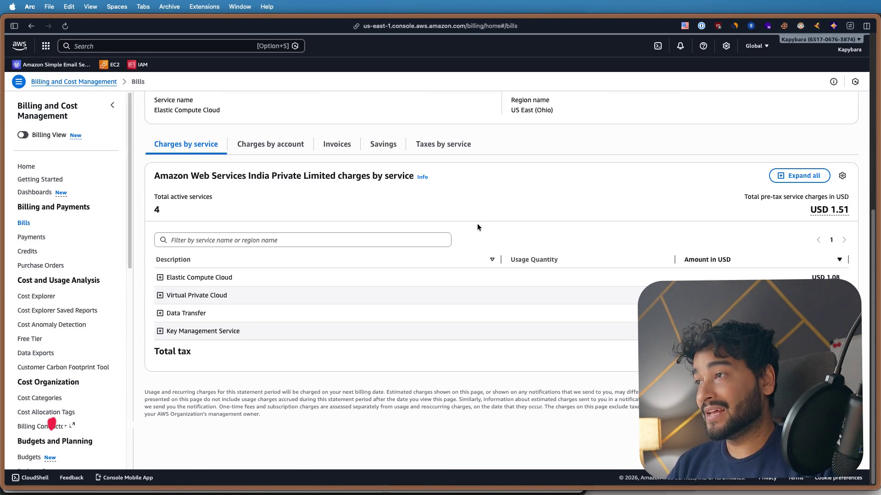
scroll(467, 211, up, 6)
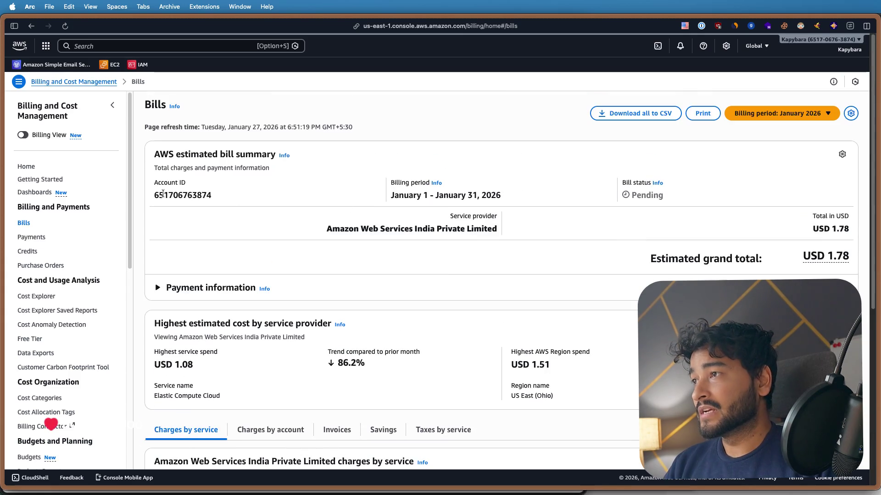
click(23, 135)
click(75, 160)
click(83, 161)
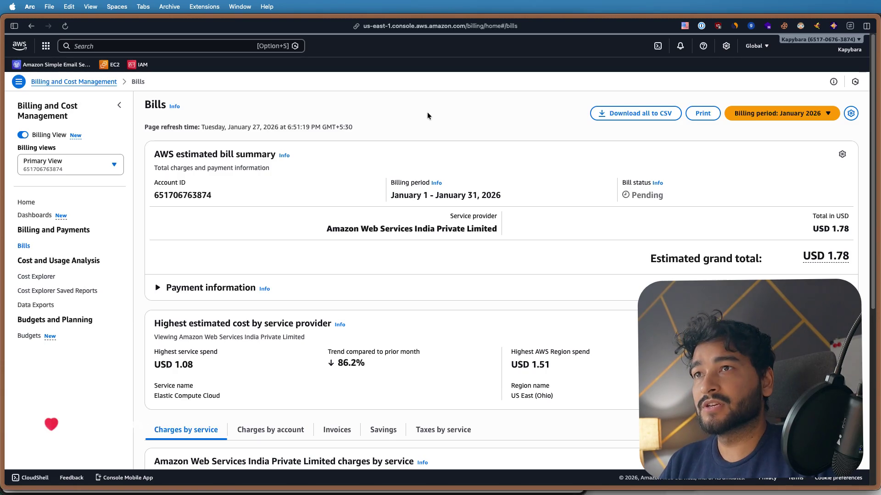
mouse_move(1, 137)
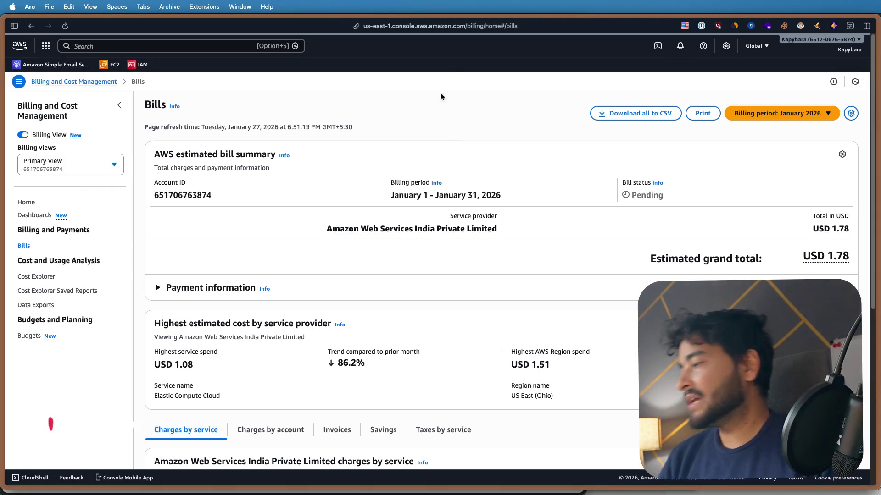
click(452, 26)
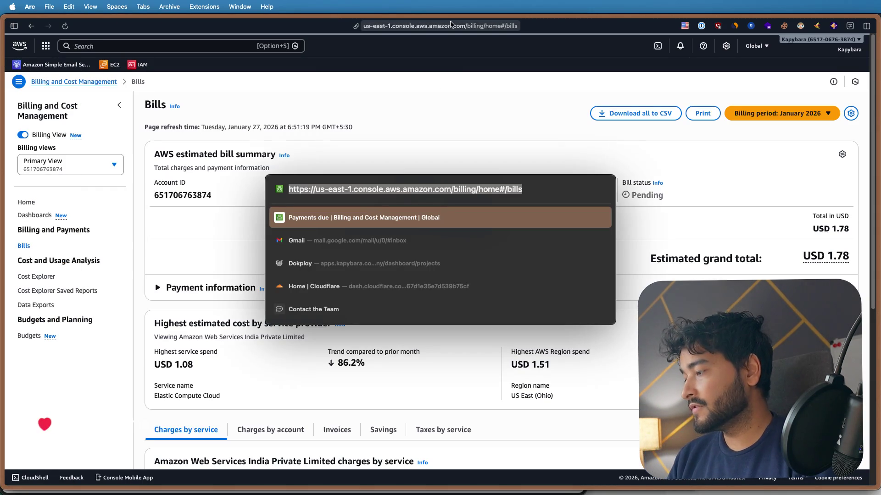
- Search Google for 'microsoft login' from Arc's command bar and open the top Microsoft result
text(microsft)
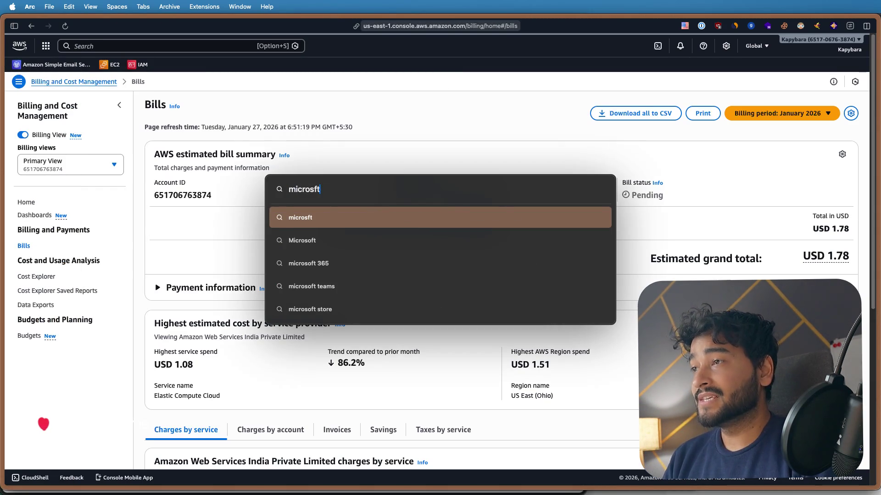
key(BackSpace)
key(BackSpace)
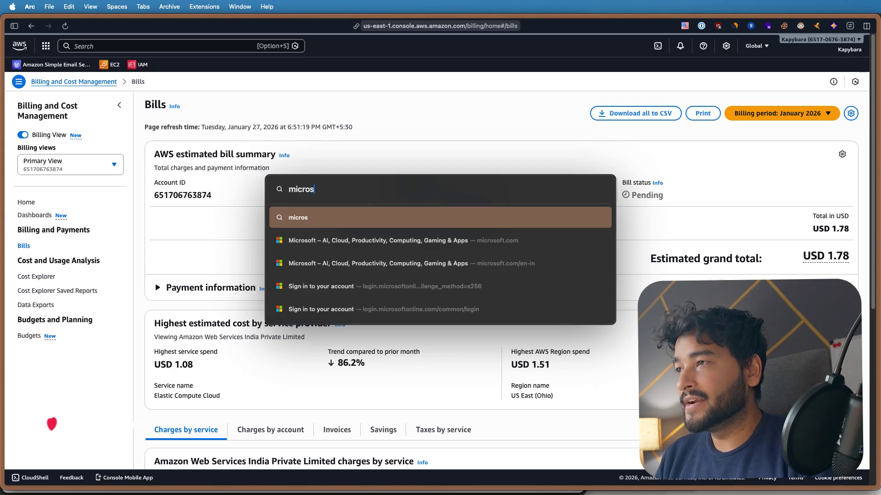
key(Escape)
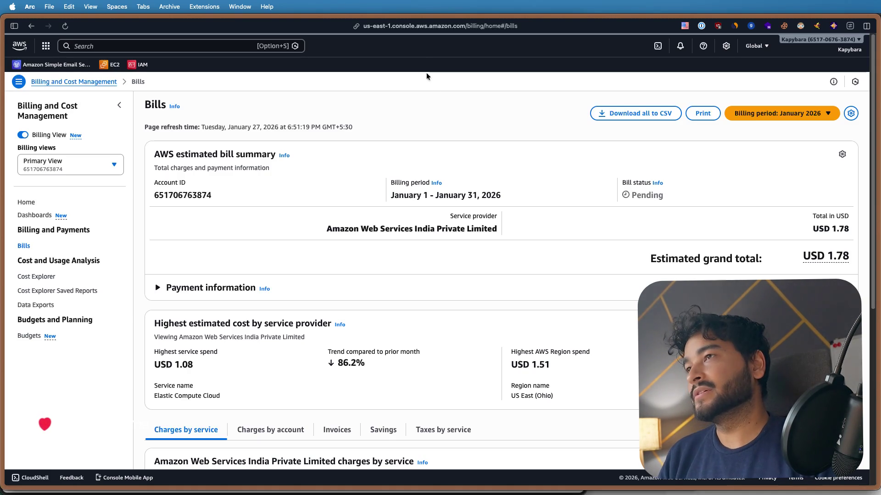
click(419, 27)
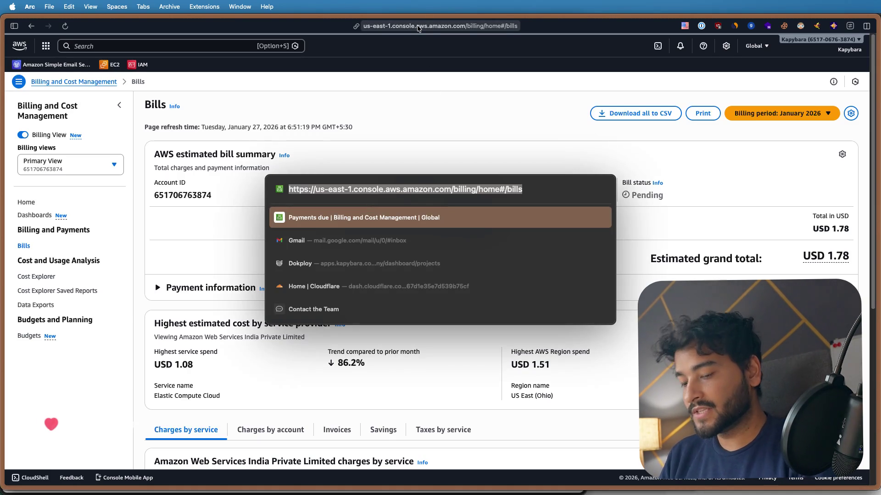
text(microsoft login)
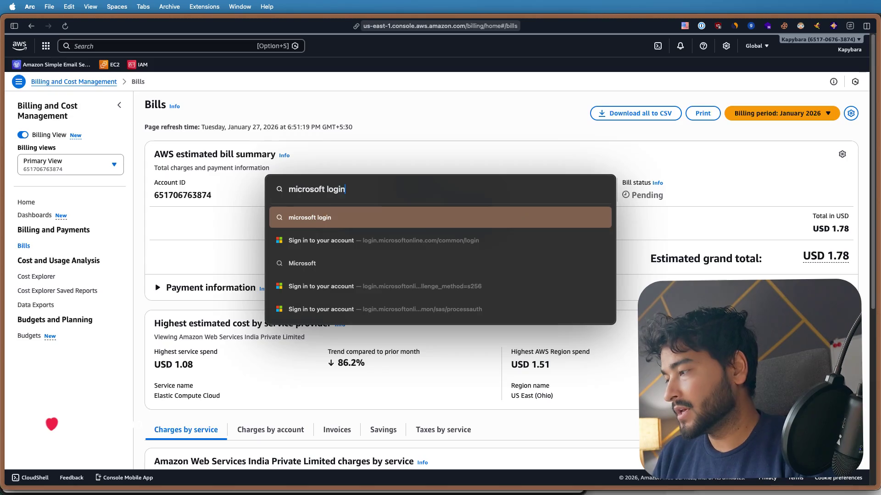
key(Return)
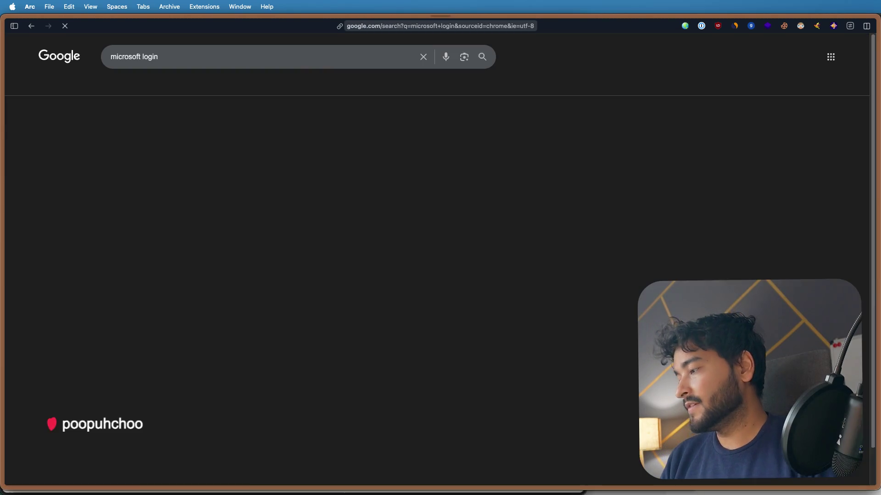
click(211, 133)
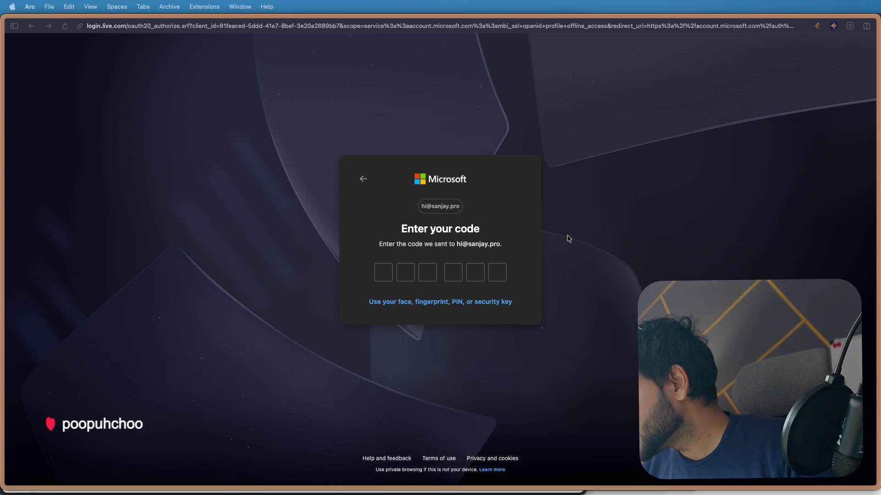
- Enter the emailed six-digit verification code into the code boxes
click(381, 273)
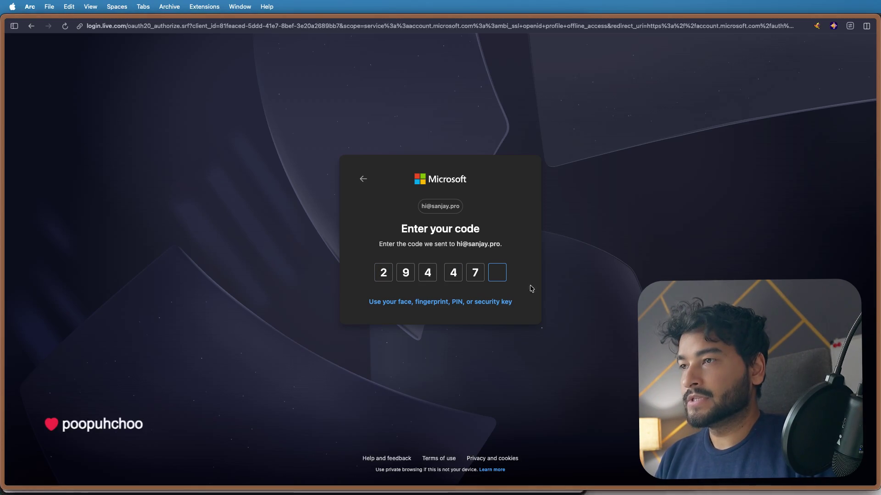
text(3)
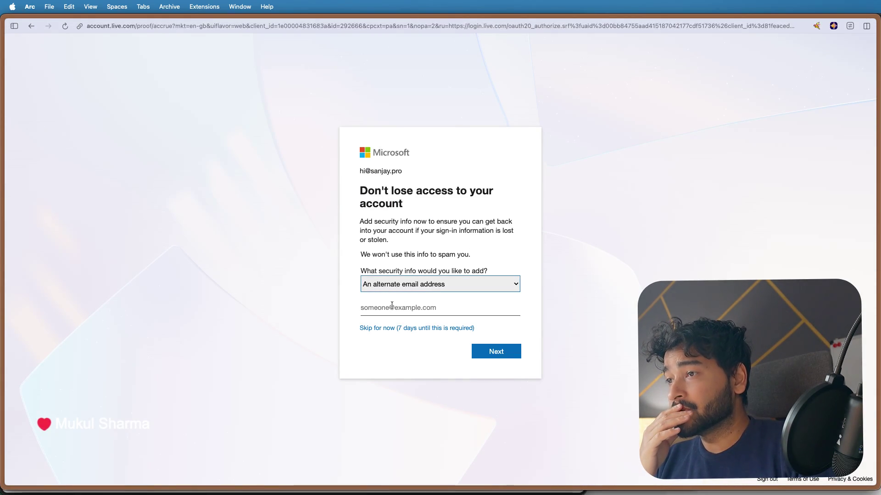
- Add the saved alternate email as security info, acknowledge the privacy note, and stay signed in
click(392, 307)
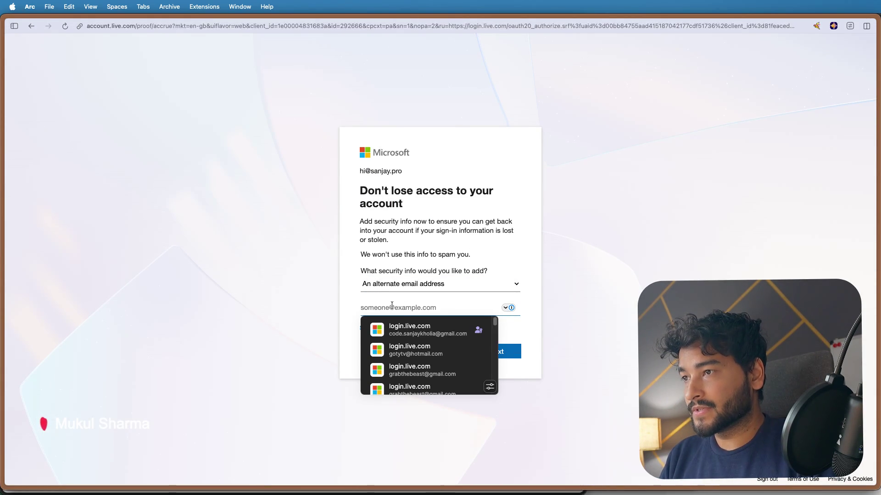
click(418, 321)
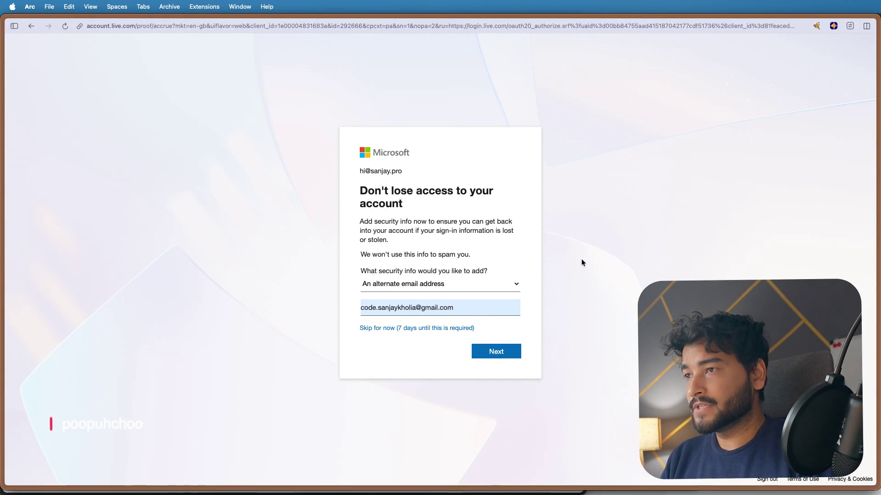
key(Return)
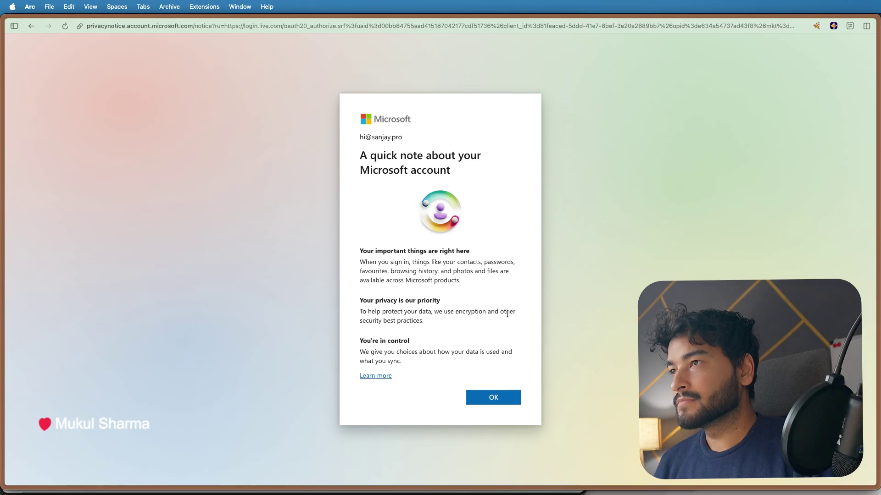
click(492, 404)
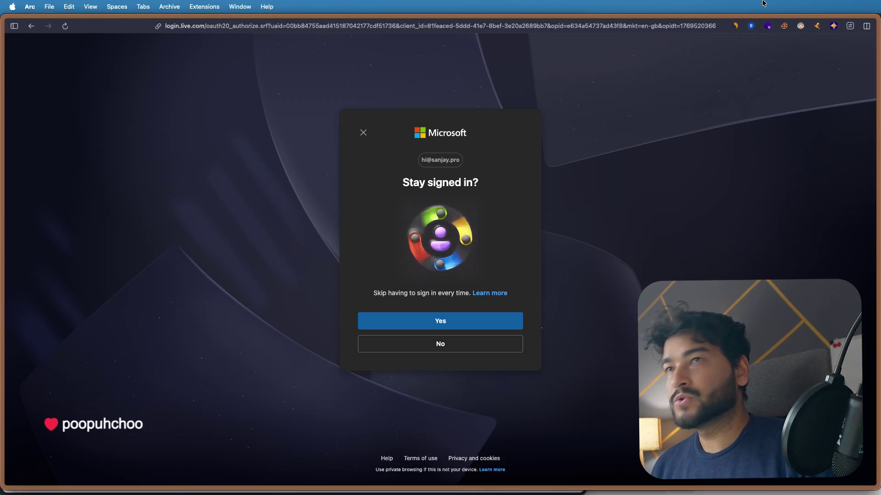
click(444, 324)
- Go from the Account overview to the Subscriptions page in the sidebar
mouse_move(3, 275)
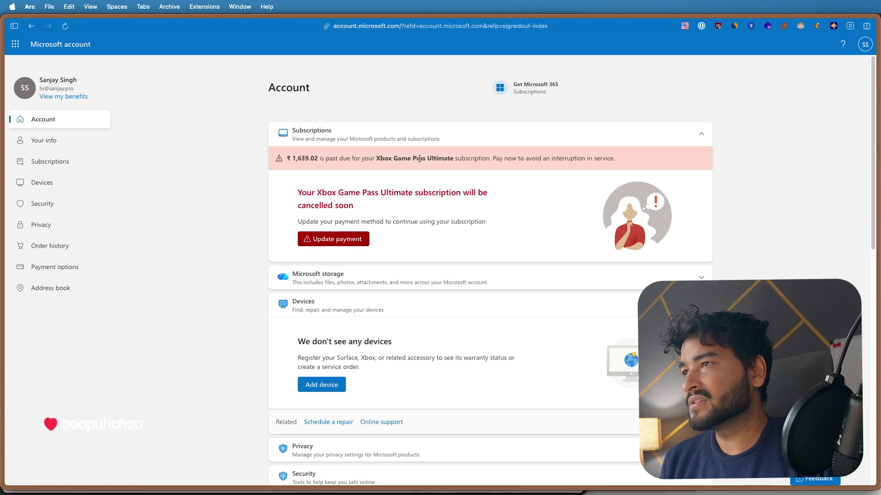
scroll(552, 219, down, 10)
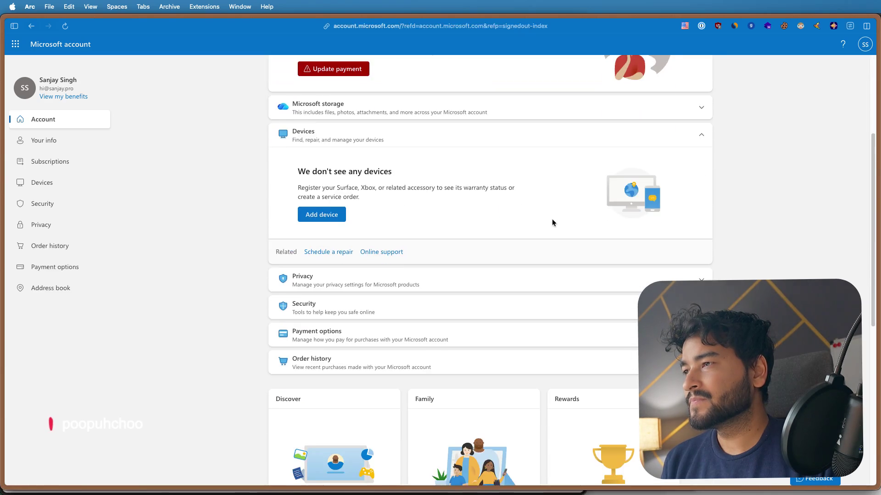
scroll(552, 219, up, 10)
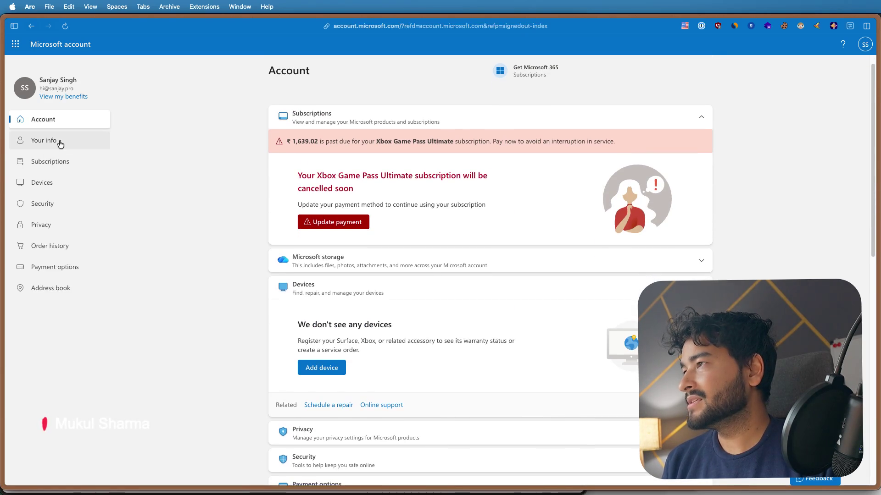
click(53, 164)
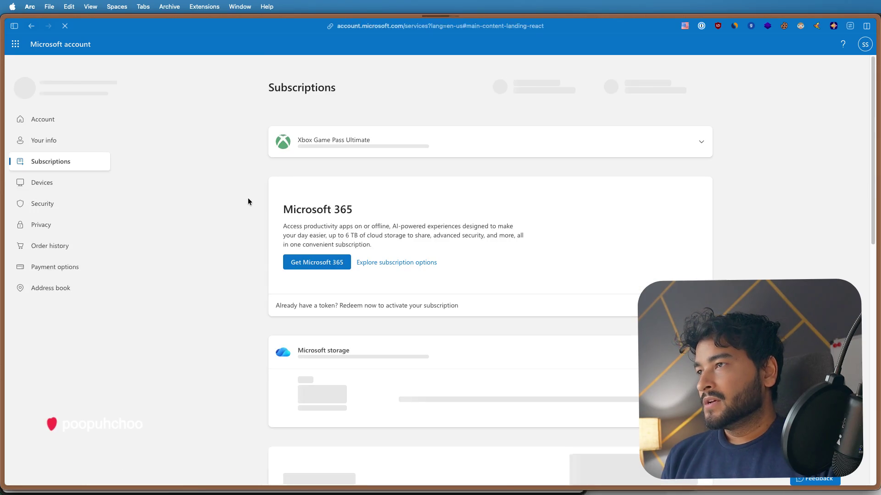
- Cancel Xbox Game Pass Ultimate from its manage page so it ends on 1/27/2026
click(699, 143)
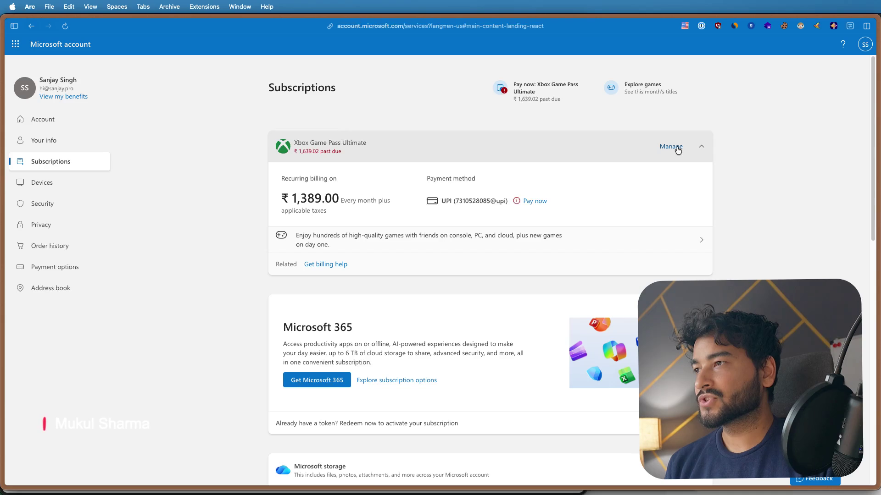
click(677, 149)
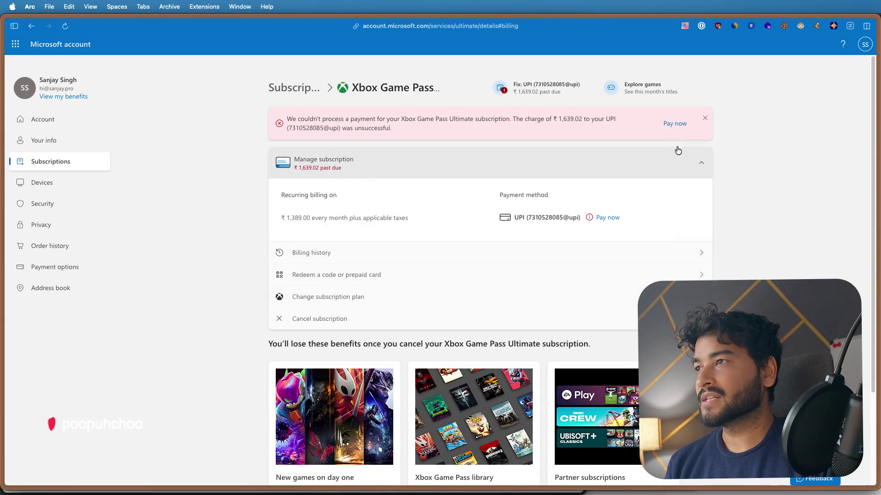
click(381, 319)
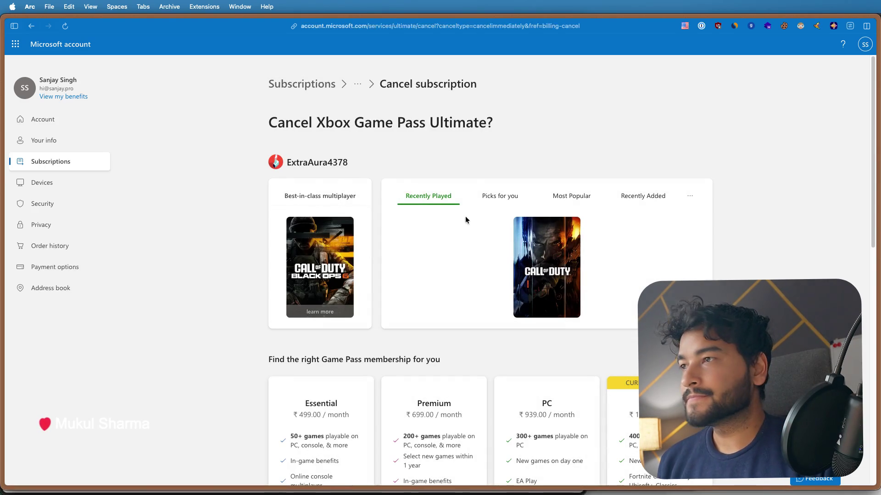
scroll(265, 197, down, 10)
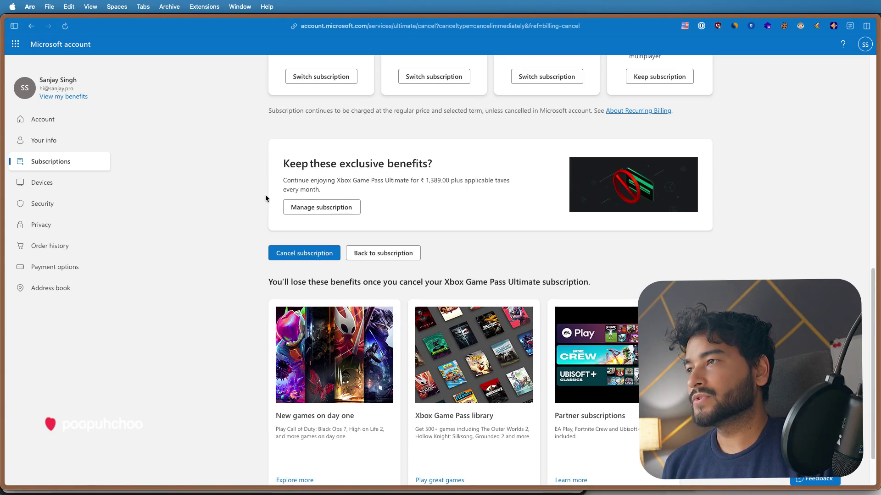
click(316, 253)
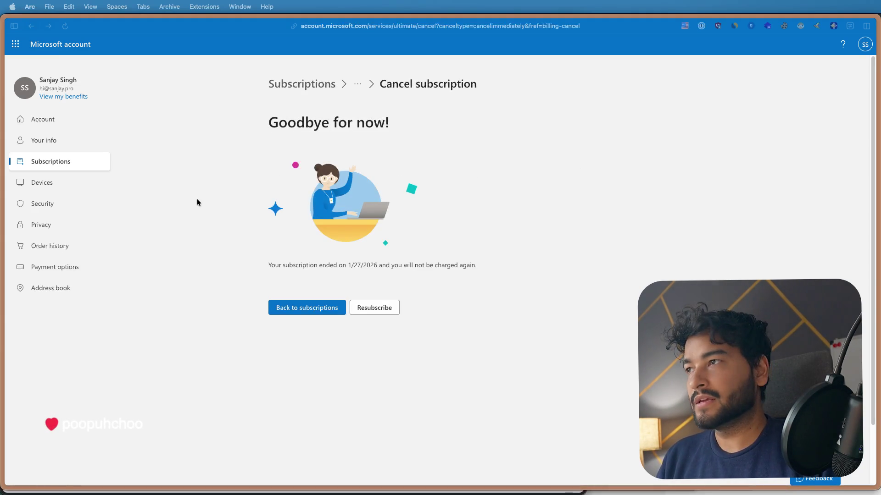
key(ctrl+shift+equal)
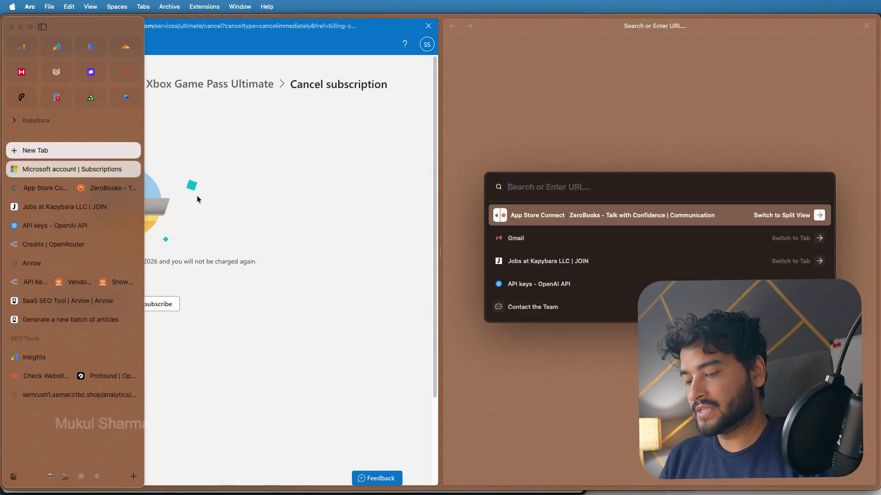
- Load the pasted Microsoft sign-in link in a resized split pane, then switch to the Google Accounts tab
key(super+v)
key(Return)
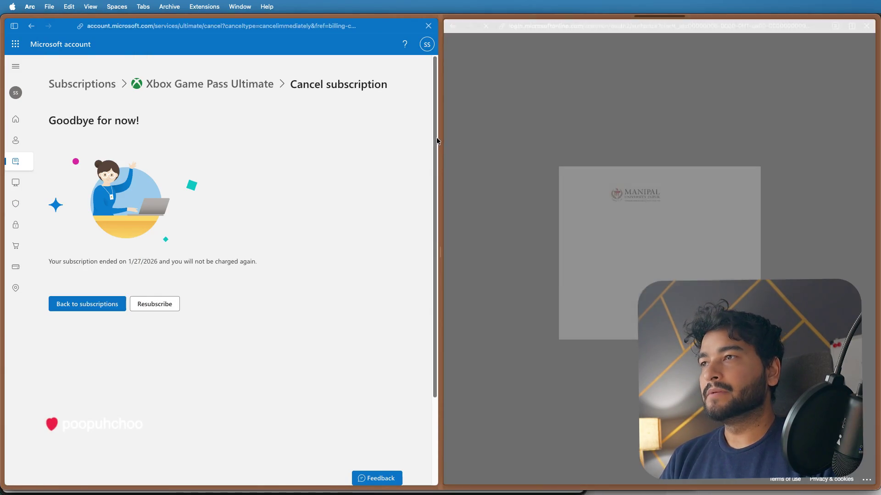
mouse_move(432, 137)
mouse_down()
mouse_move(282, 137)
mouse_move(484, 122)
mouse_up()
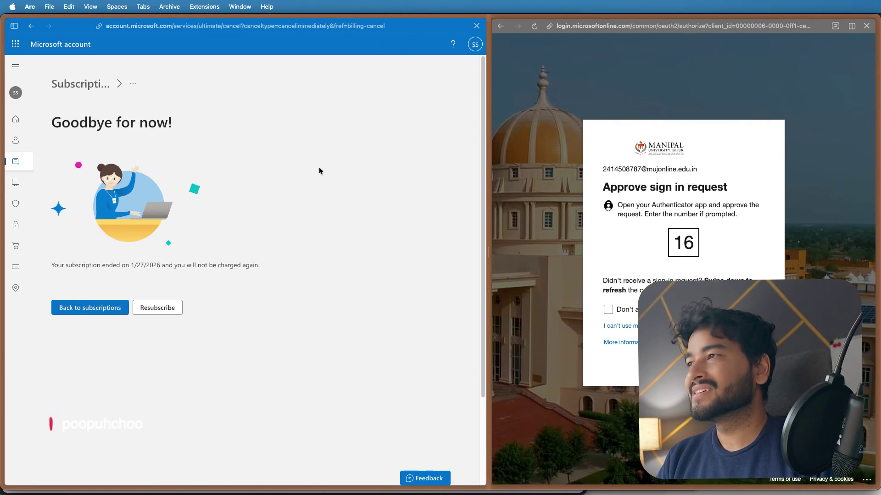
mouse_move(3, 157)
click(46, 168)
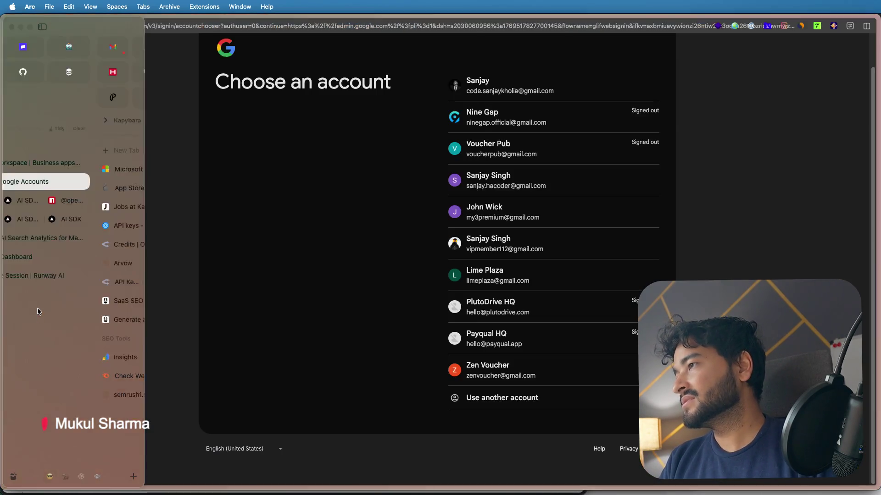
- Open the pasted Microsoft safelink sign-in redirect in a new tab
click(48, 143)
key(super+v)
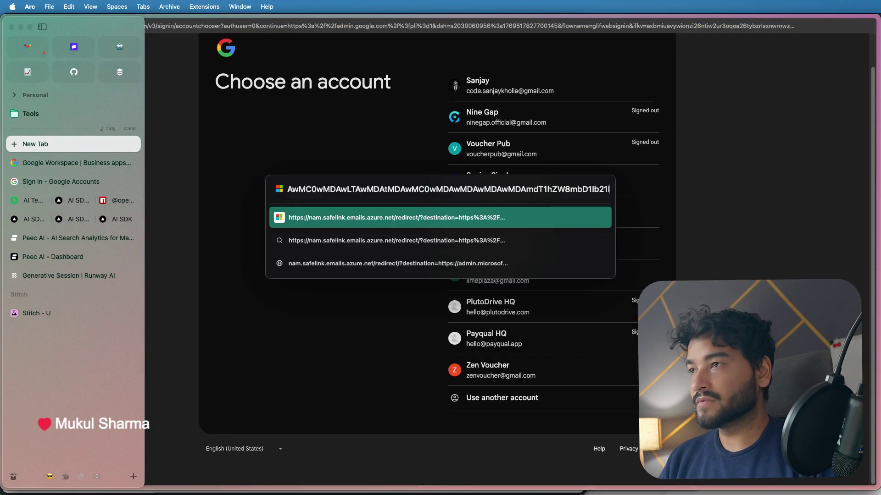
key(Return)
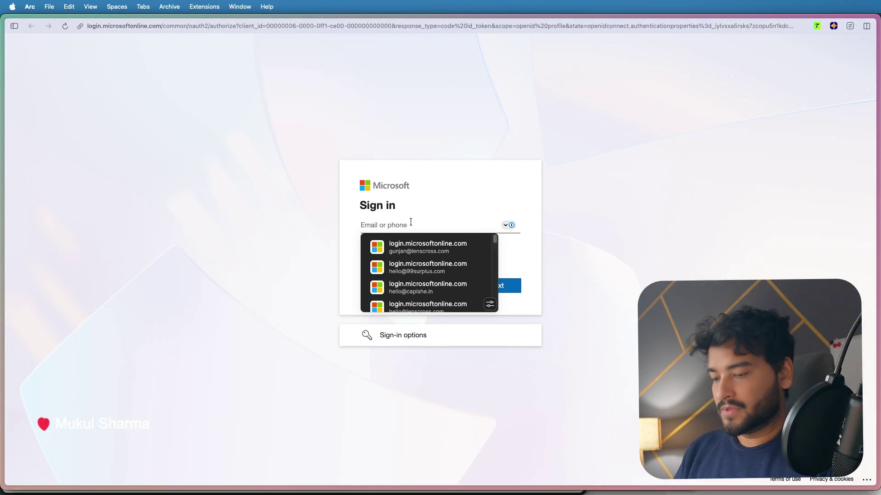
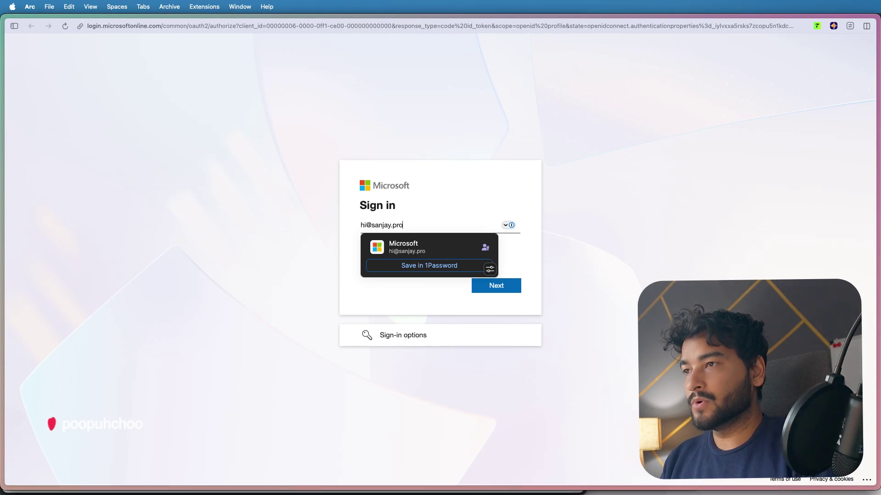
- Submit a work email address, then clear the rejected address from the email field
click(517, 286)
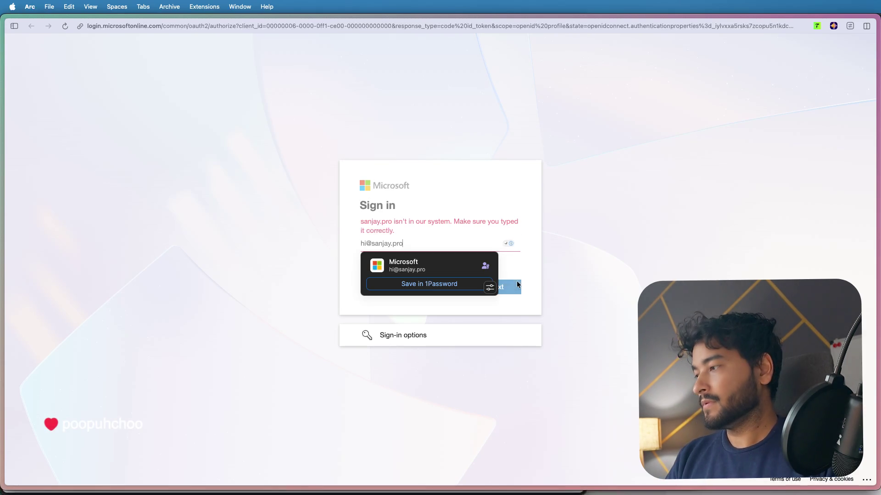
click(436, 263)
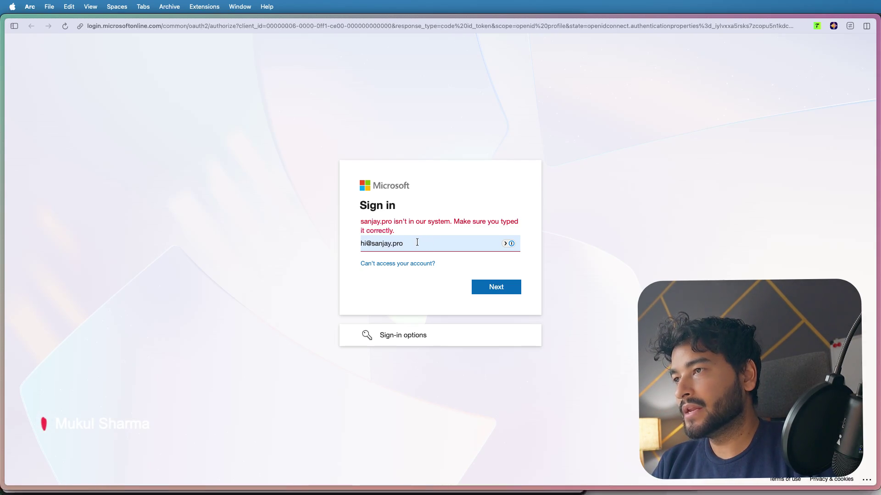
key(super+a)
key(BackSpace)
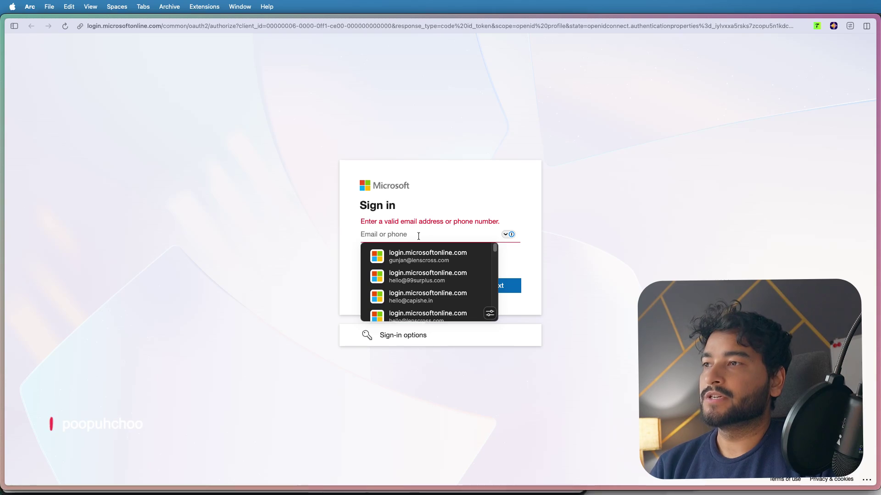
scroll(444, 271, down, 3)
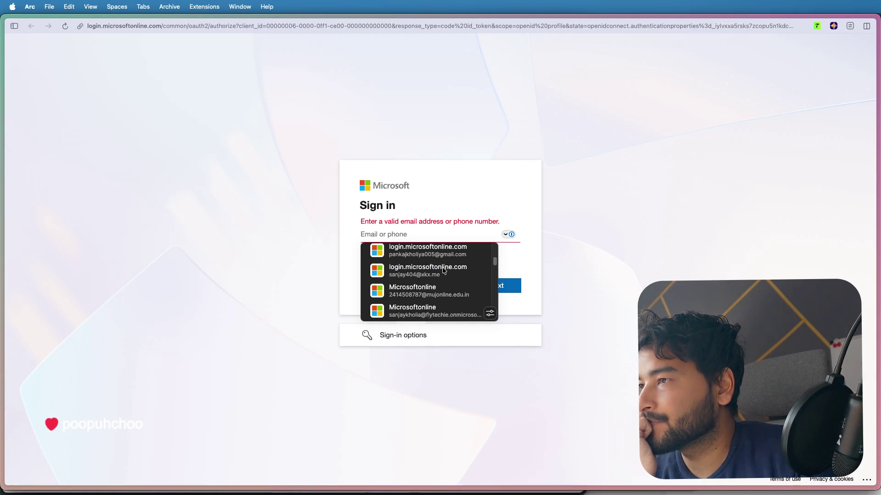
scroll(444, 271, down, 3)
scroll(444, 271, down, 3)
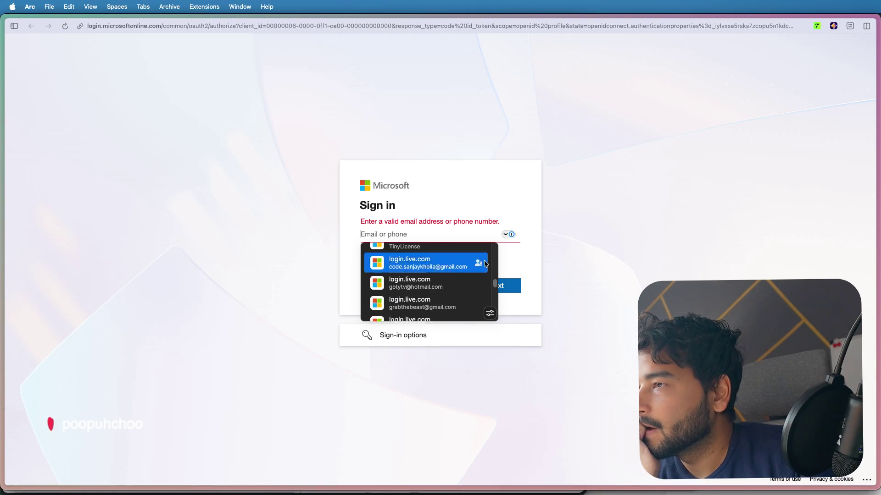
click(633, 243)
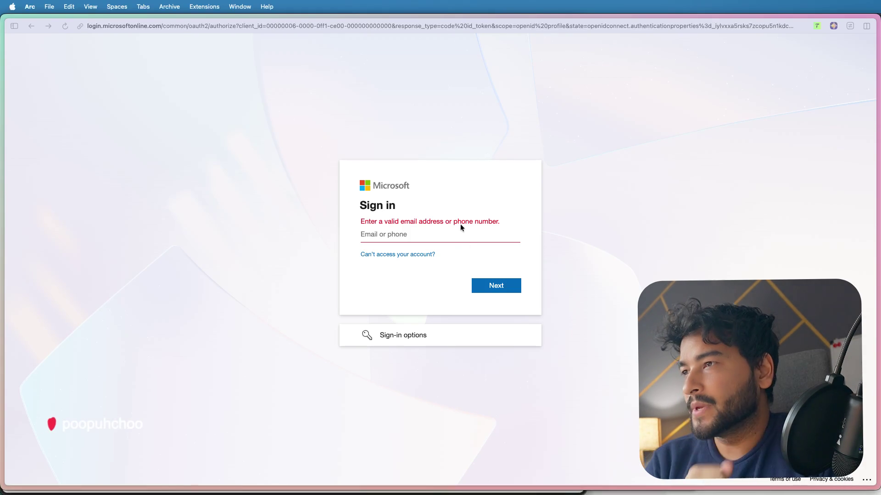
- Enter and submit a second work email address for sign-in
click(457, 240)
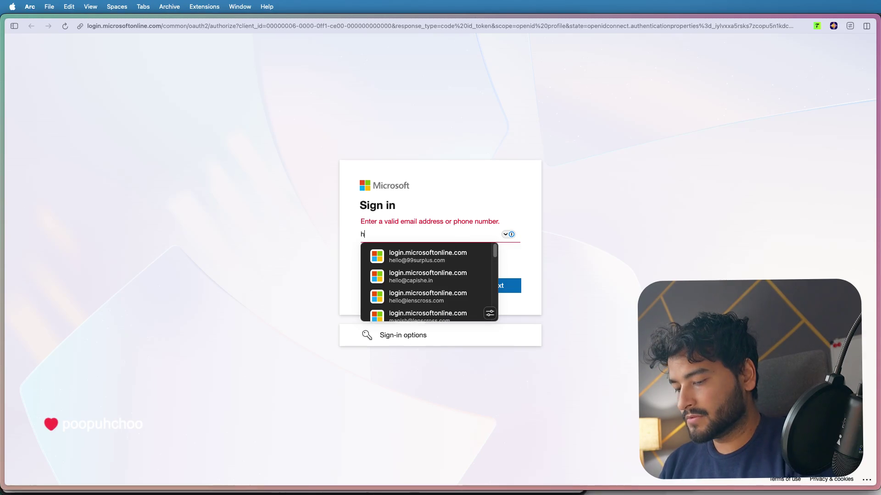
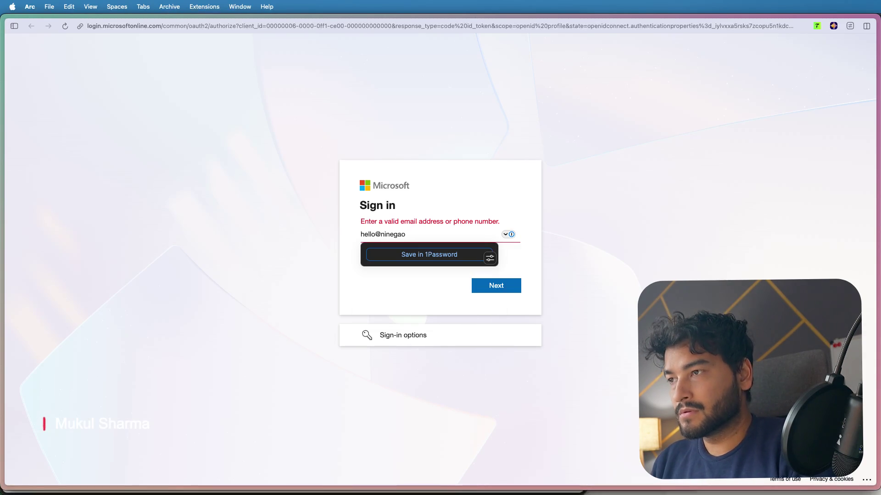
key(super+a)
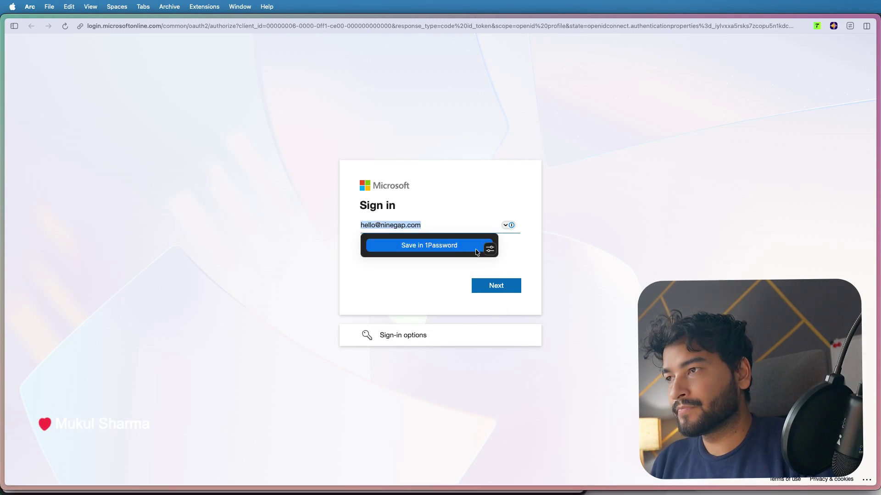
click(493, 286)
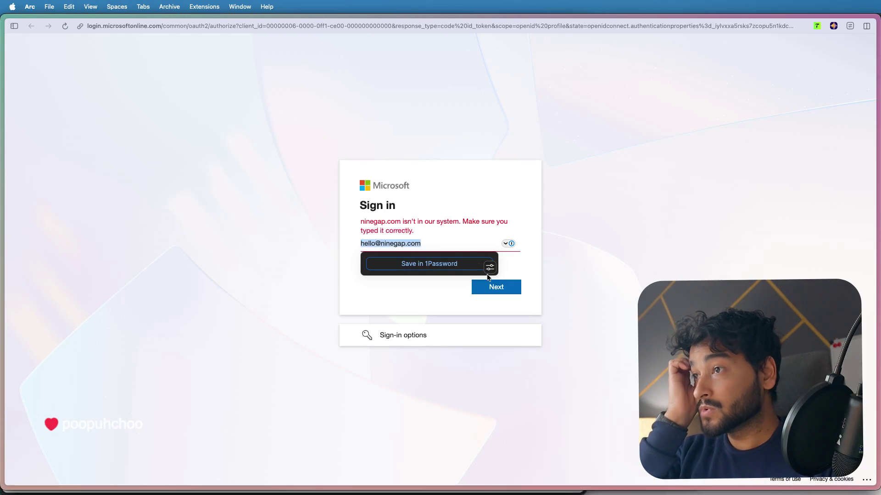
- Replace the rejected address with a different work address and submit it
click(440, 250)
drag(441, 250, 344, 241)
key(BackSpace)
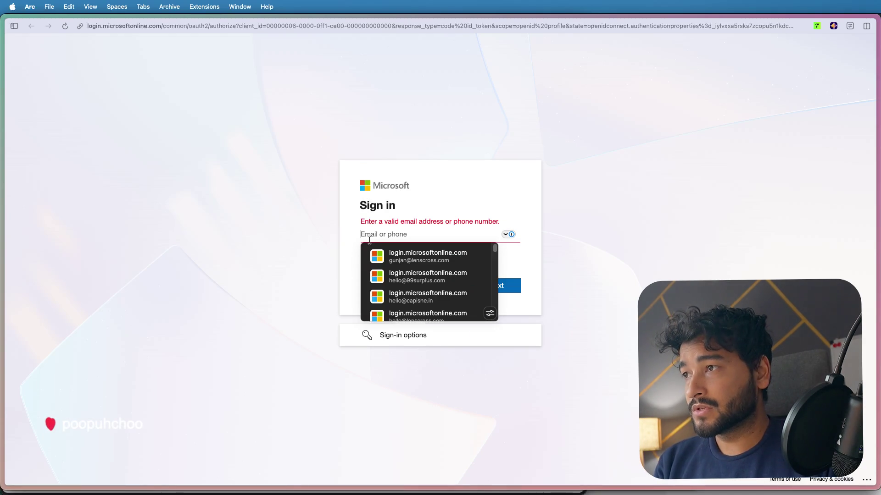
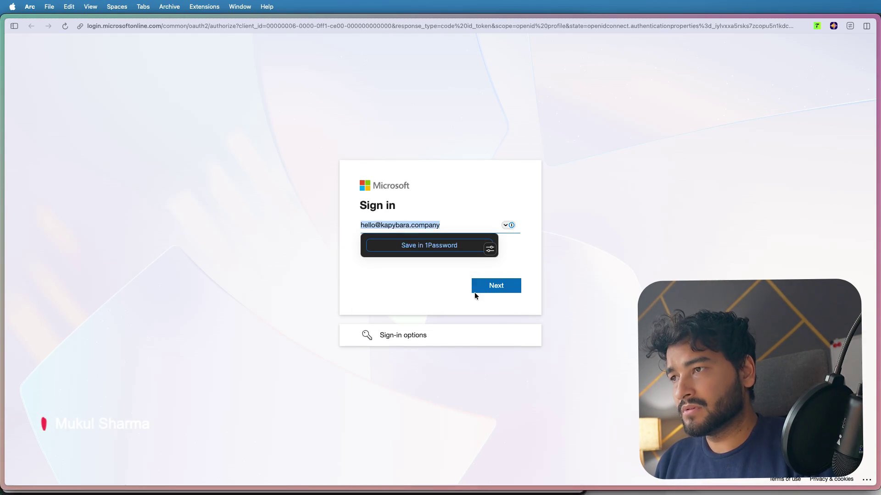
click(489, 284)
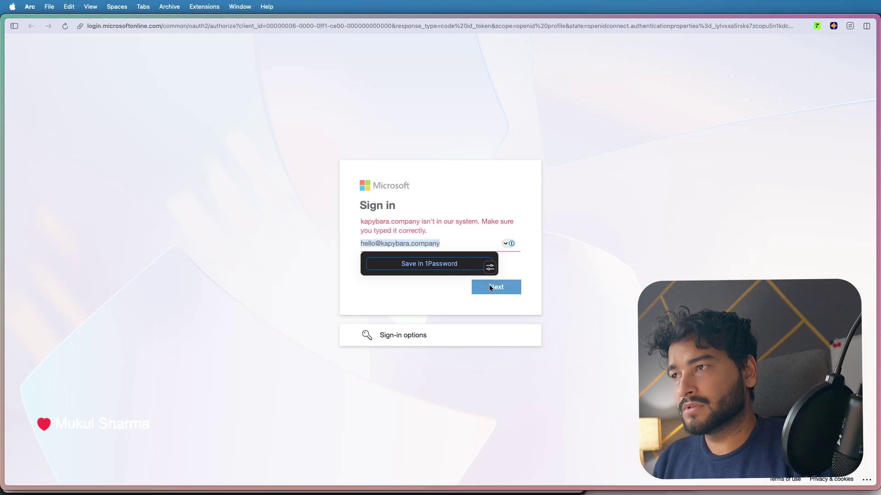
- Submit the saved personal account address, then delete it after it is refused
key(BackSpace)
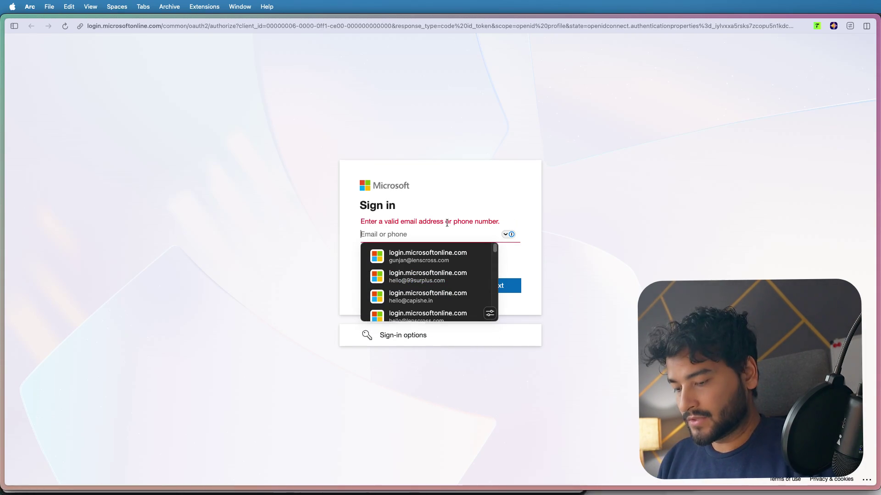
text(code.)
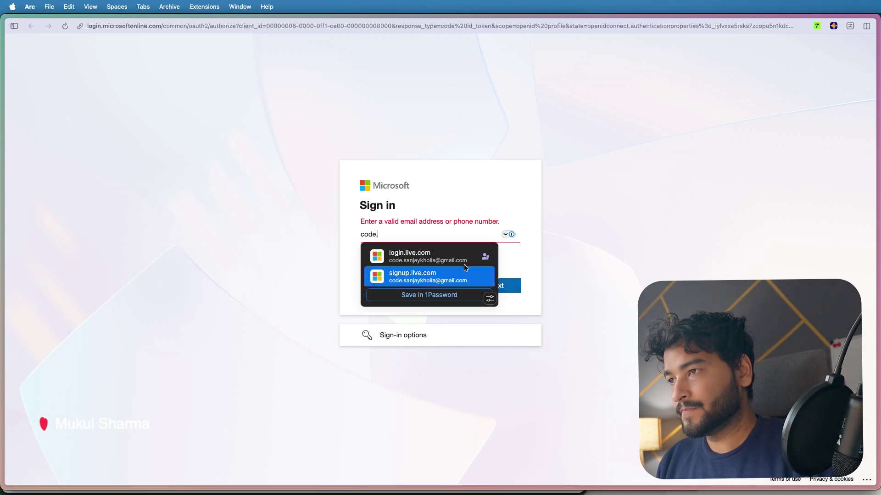
click(441, 257)
click(484, 293)
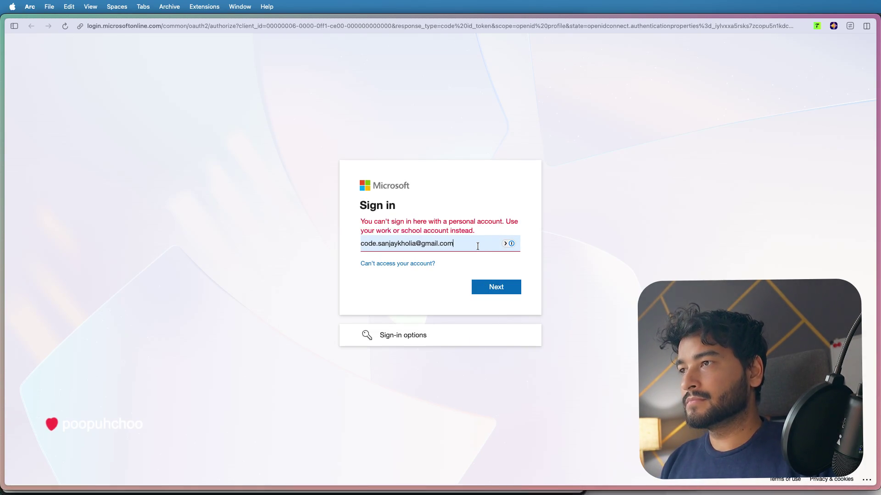
key(super+a)
key(BackSpace)
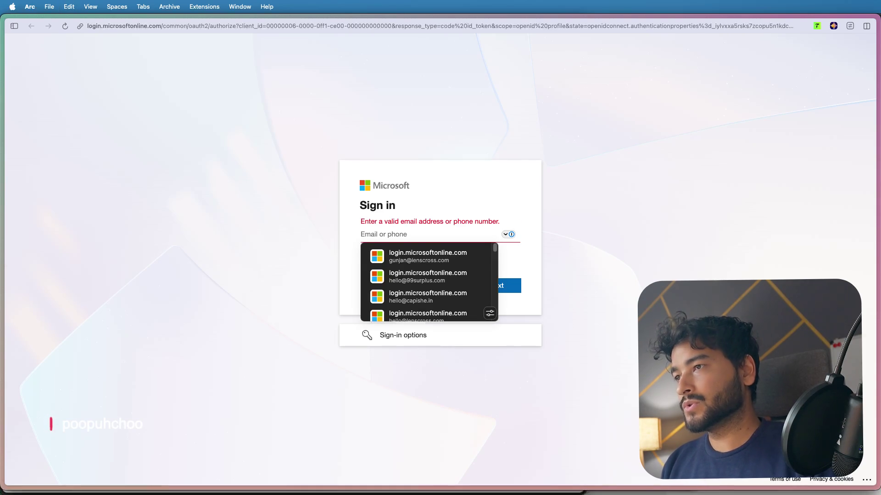
click(640, 255)
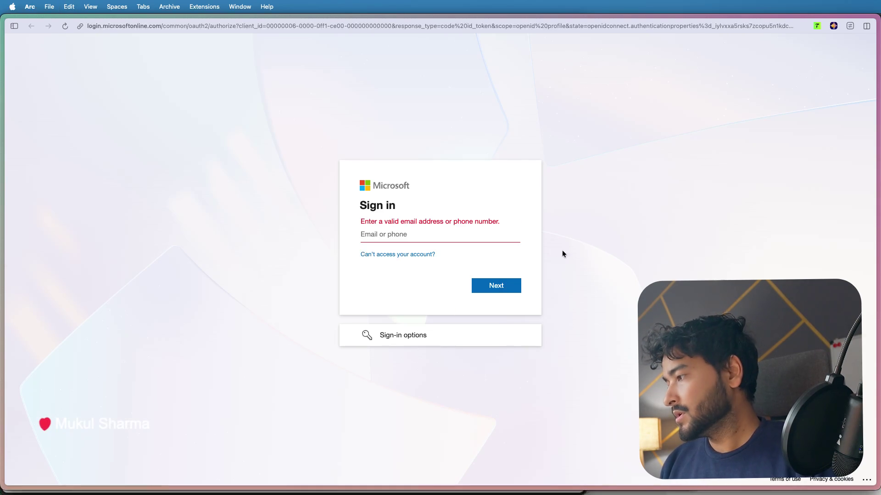
- Enter and submit one more work address, which Microsoft also rejects as not in its system
click(451, 239)
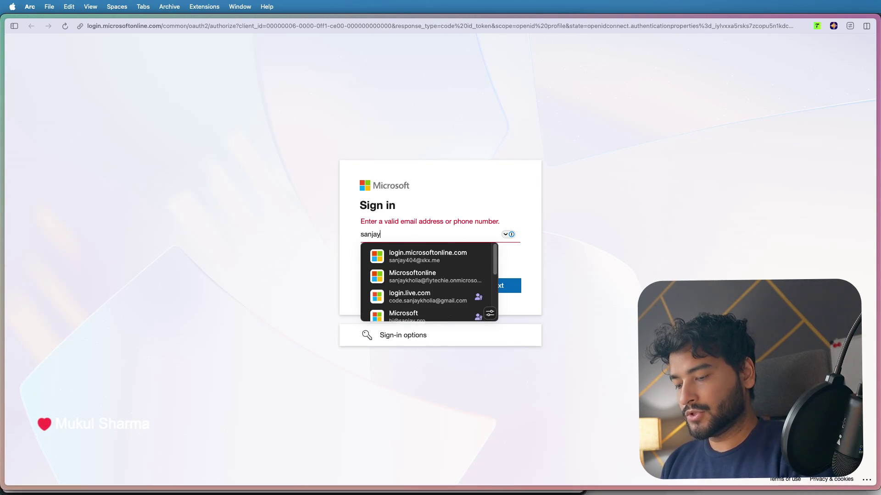
text(@)
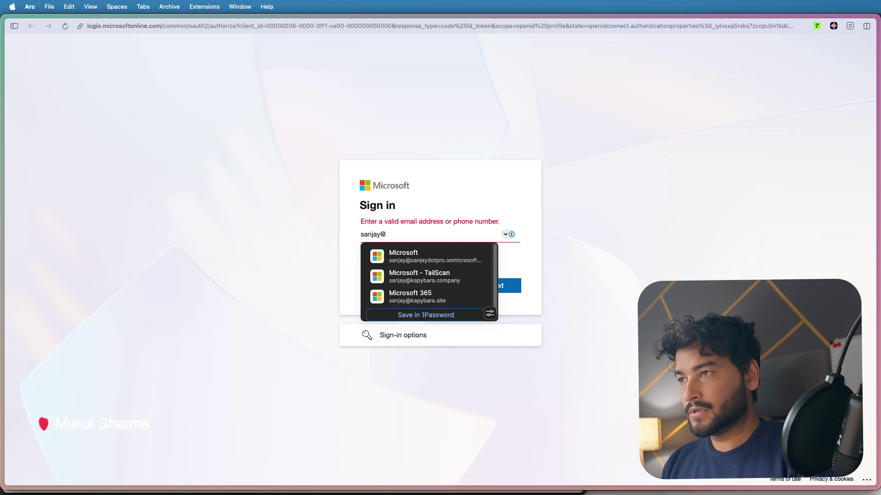
text(kapybara.comp)
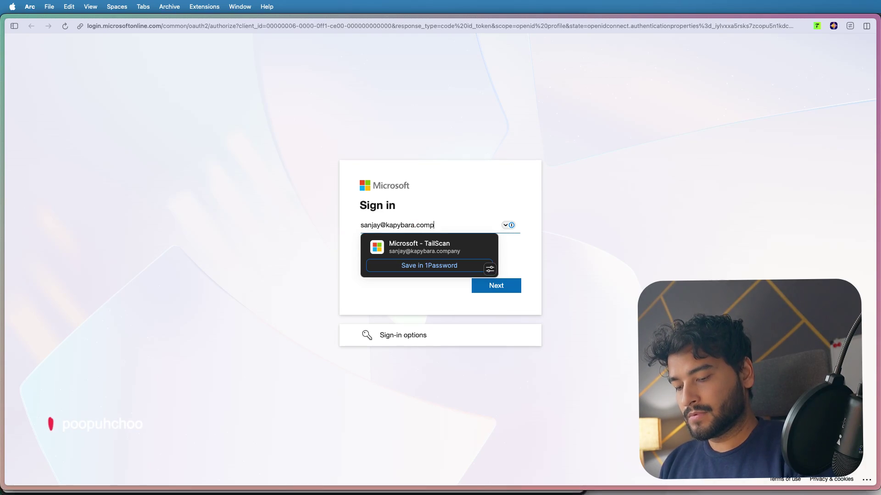
key(super+a)
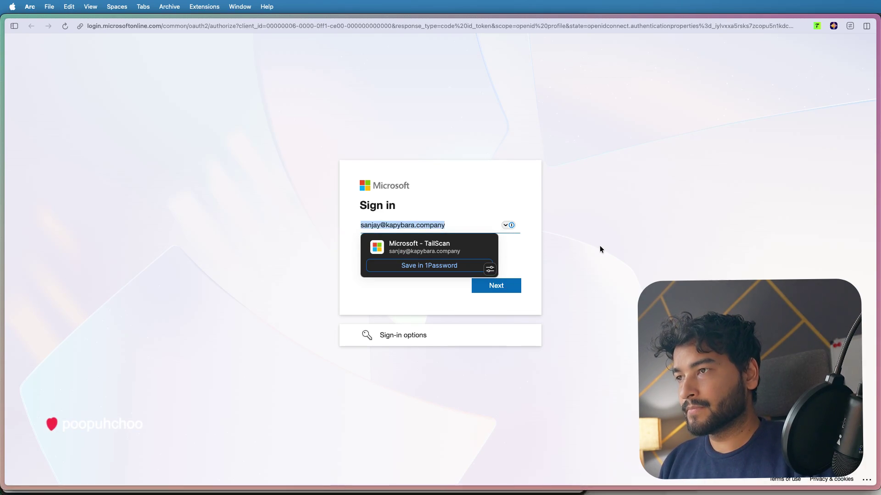
click(545, 259)
click(503, 285)
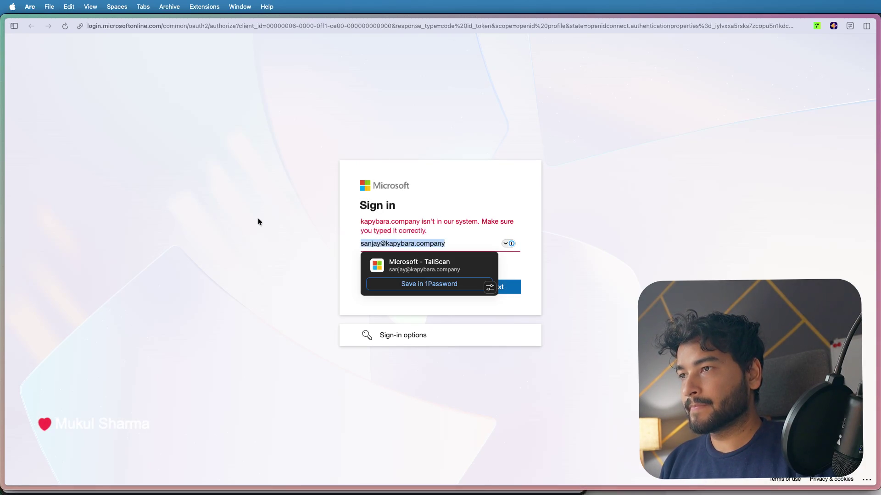
key(ctrl+shift+equal)
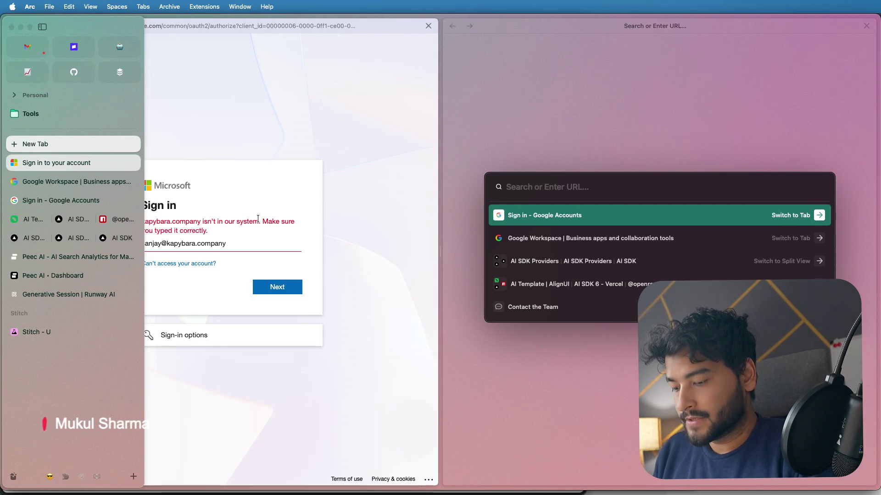
- Search for the Microsoft founder pack and open Microsoft for Startups in a side pane
text(micros)
text(fo)
text( founder packl)
key(Return)
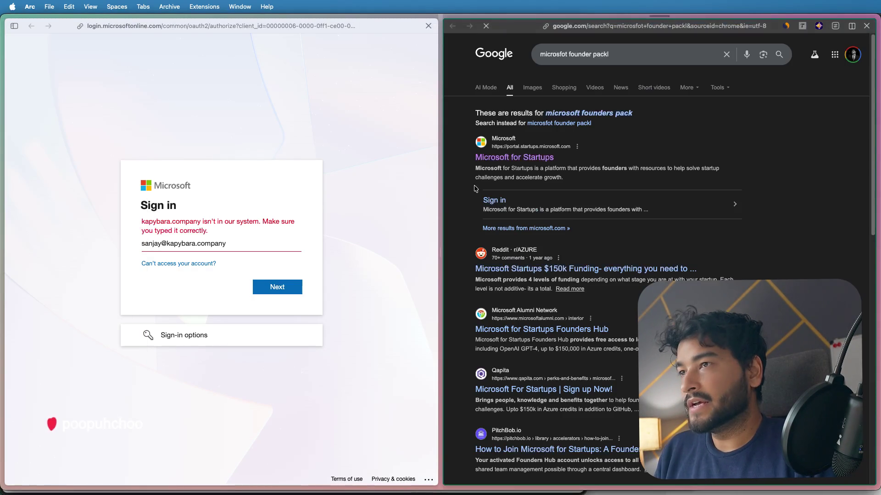
click(500, 160)
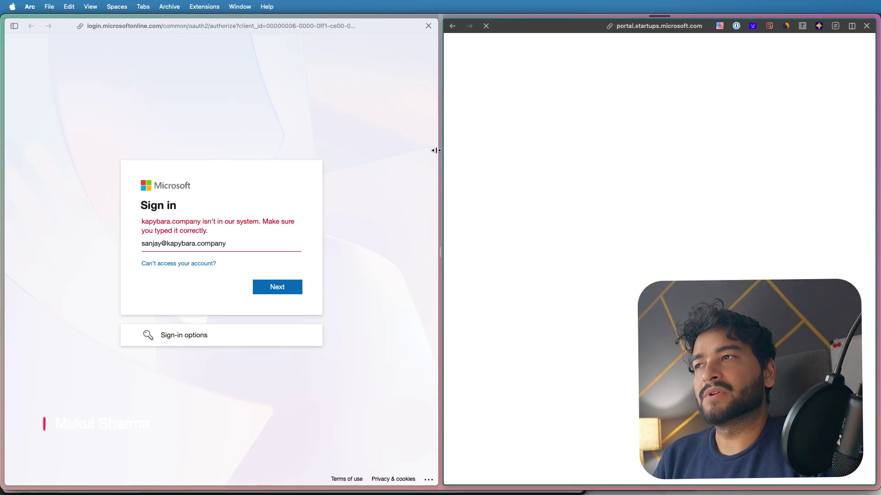
drag(440, 149, 380, 154)
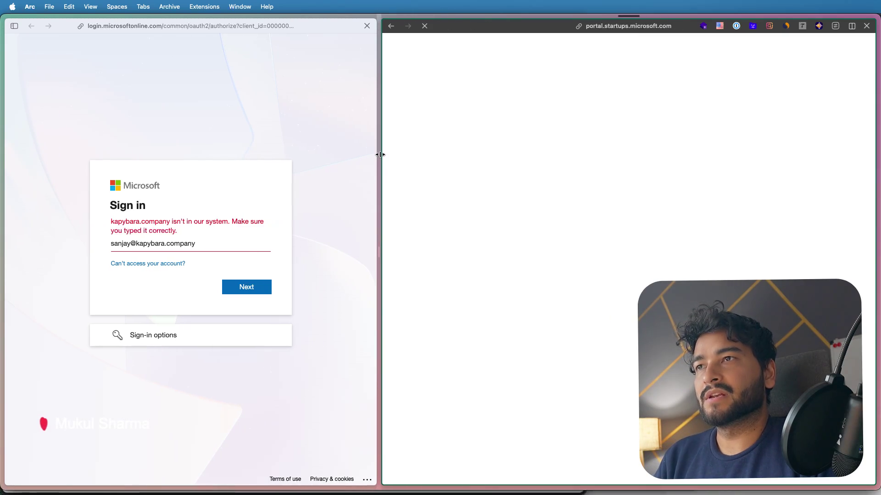
- Check the other sign-in options, widen the startups pane, then return and clear the email field
click(197, 335)
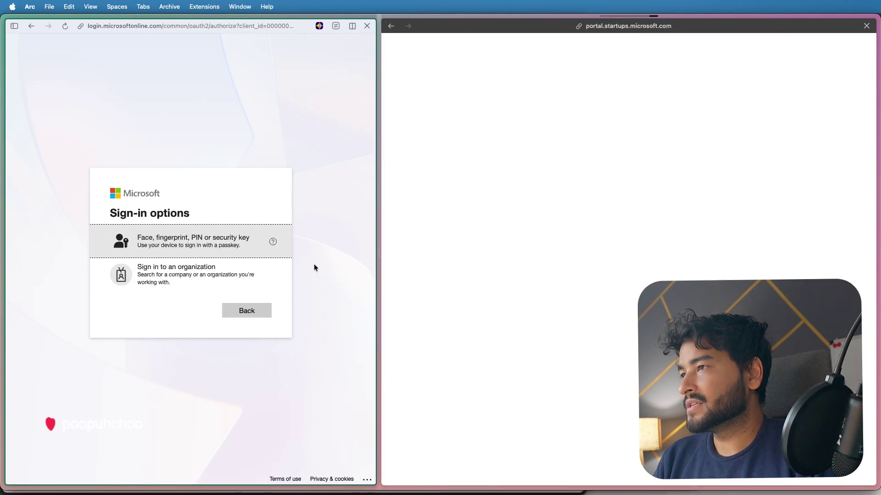
drag(377, 198, 333, 198)
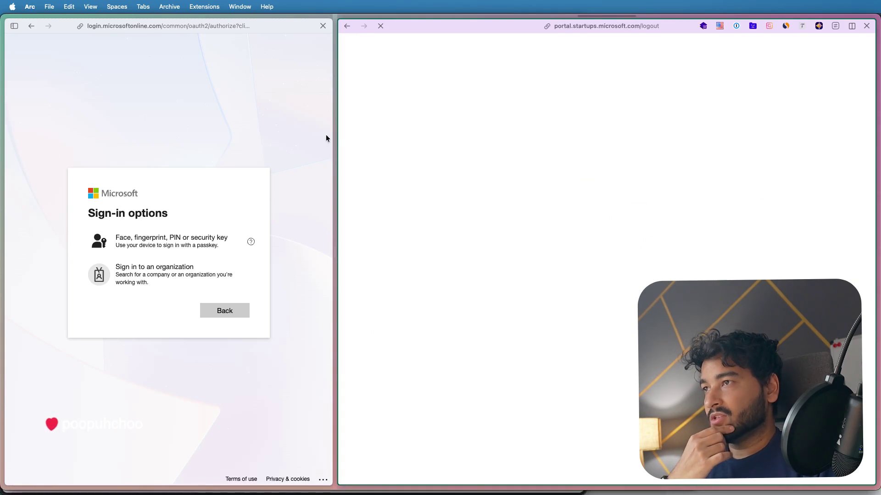
drag(335, 136, 234, 137)
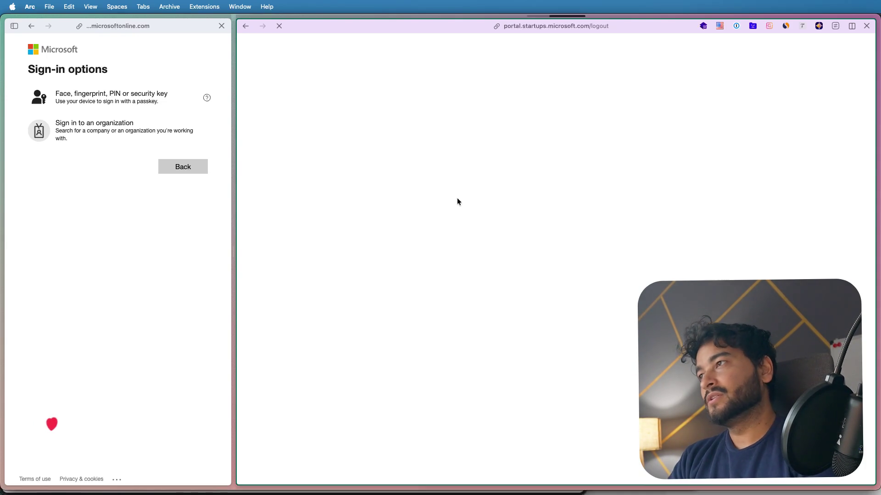
click(163, 169)
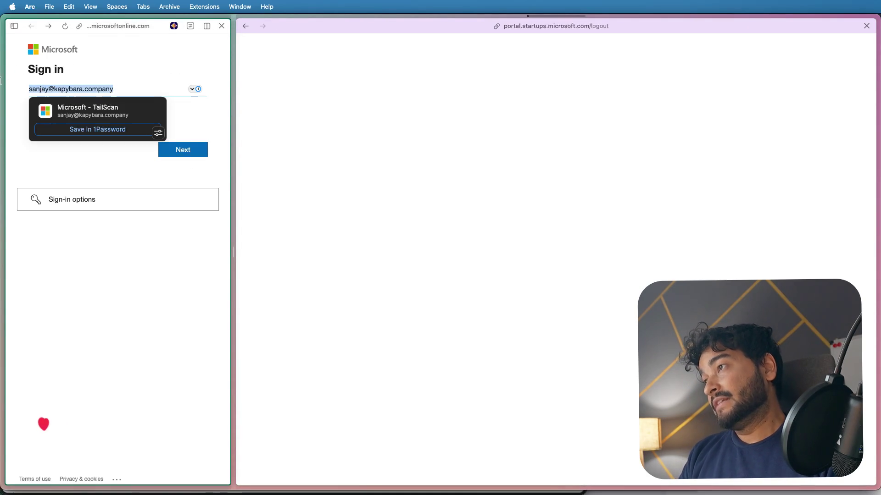
key(BackSpace)
click(116, 301)
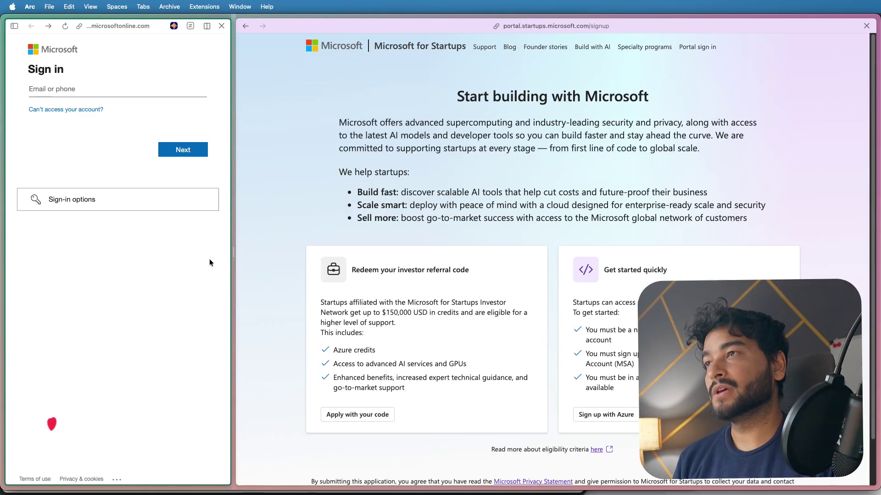
- Start the founder portal sign-in with LinkedIn using the saved login and allow access
click(695, 48)
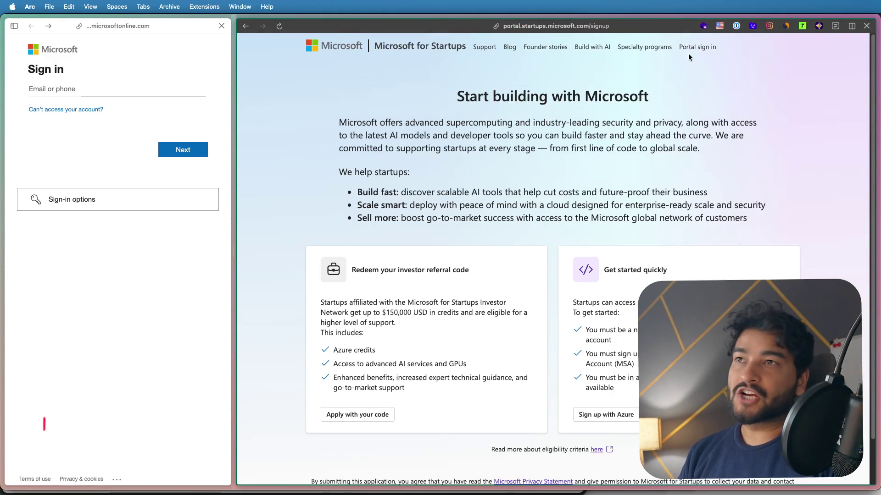
click(695, 48)
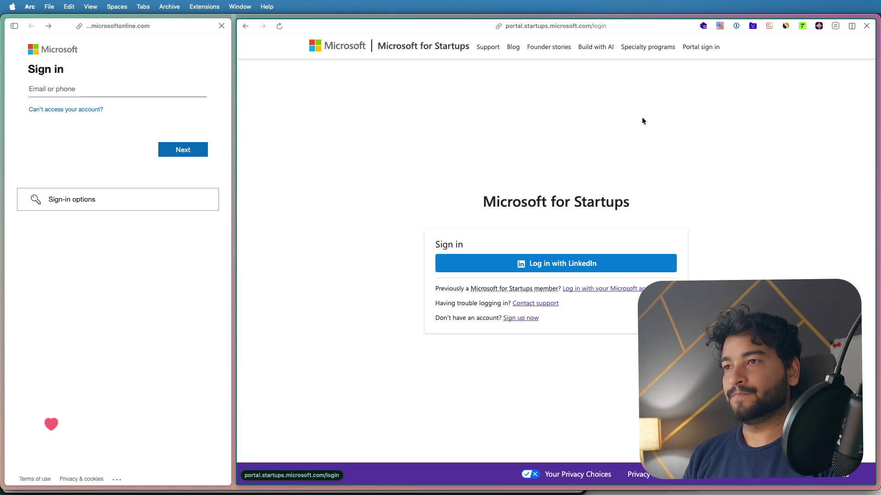
click(539, 273)
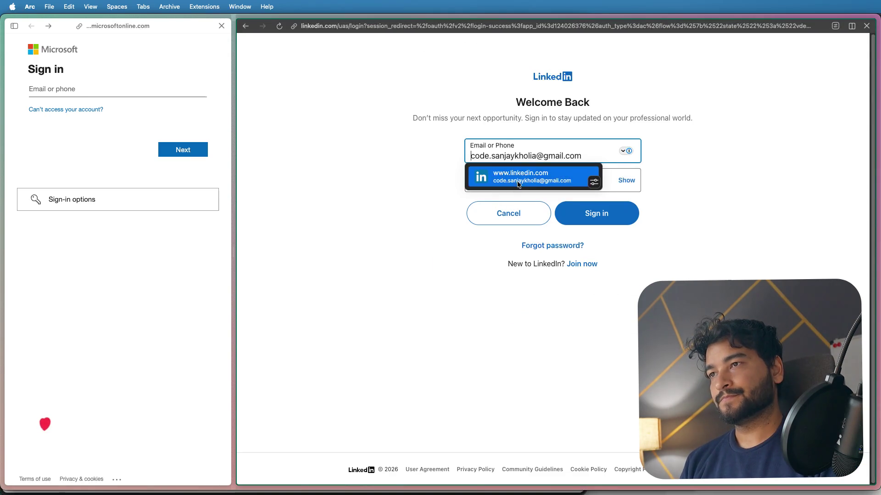
click(523, 177)
click(602, 214)
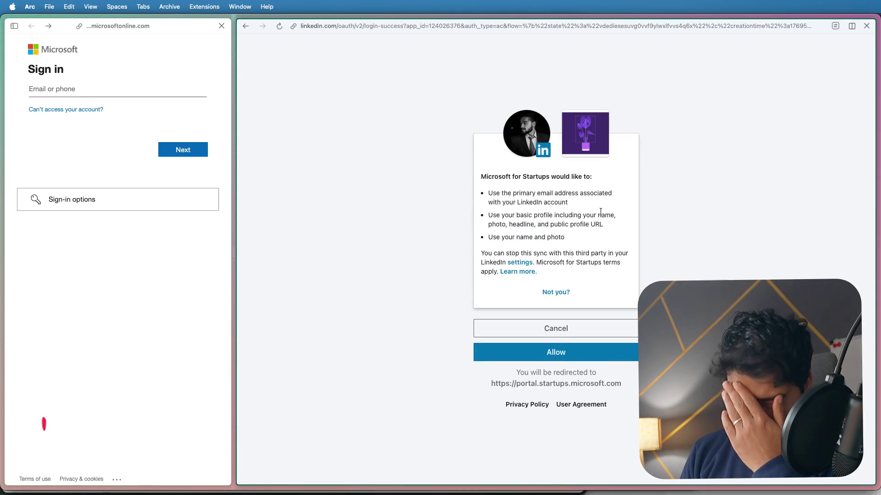
click(563, 357)
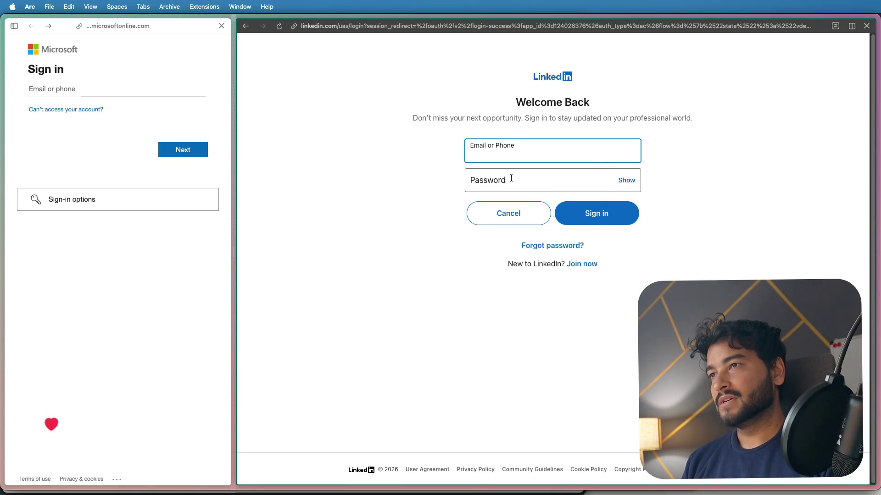
- Sign in again with the saved LinkedIn account and allow it, reaching the SnowSEO dashboard
click(506, 146)
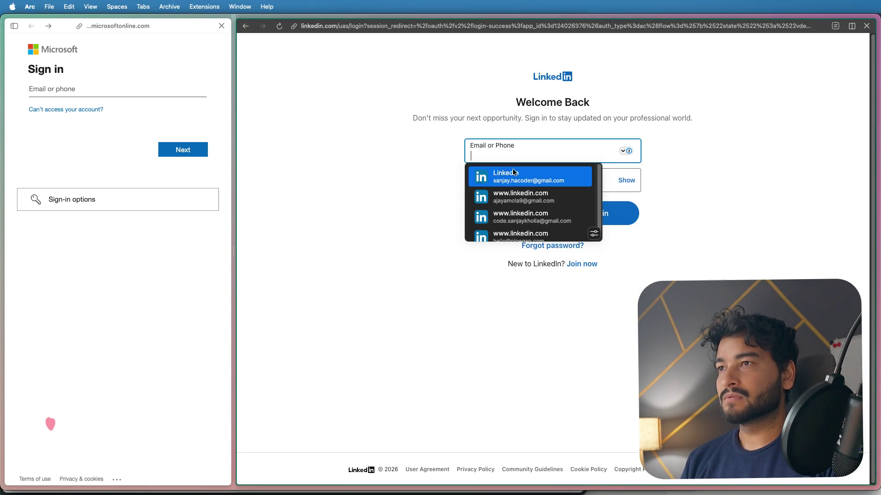
click(518, 215)
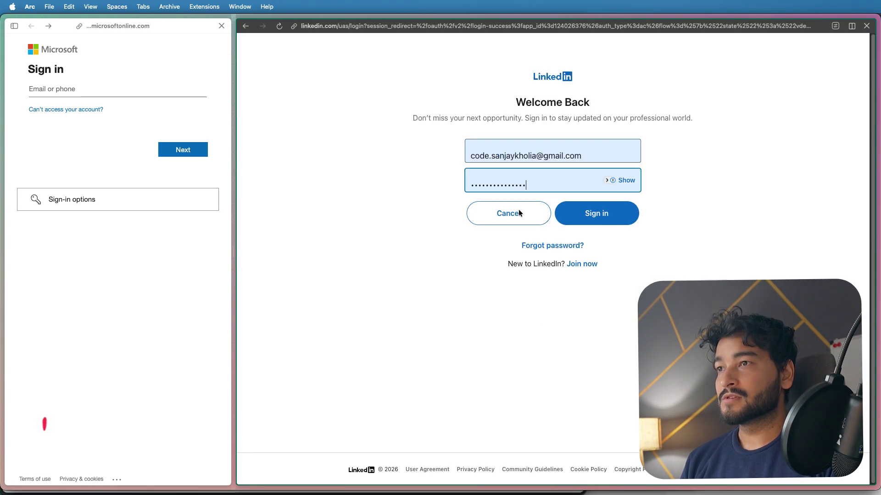
click(583, 215)
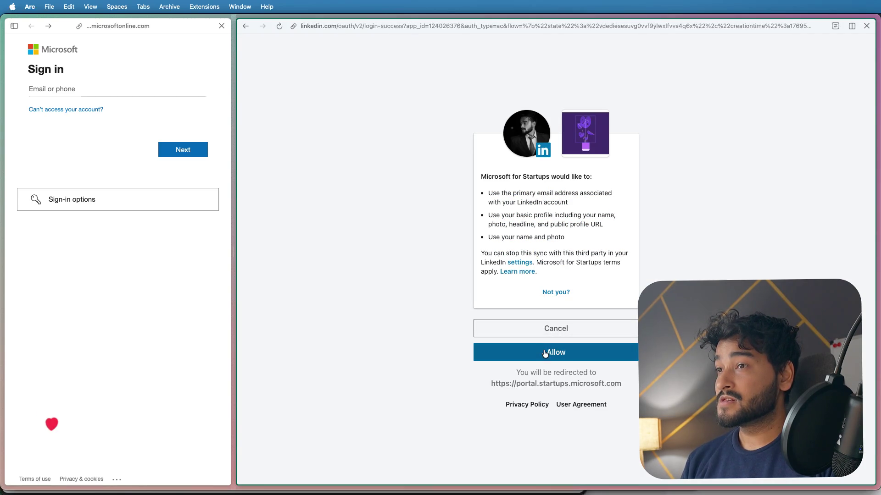
click(546, 353)
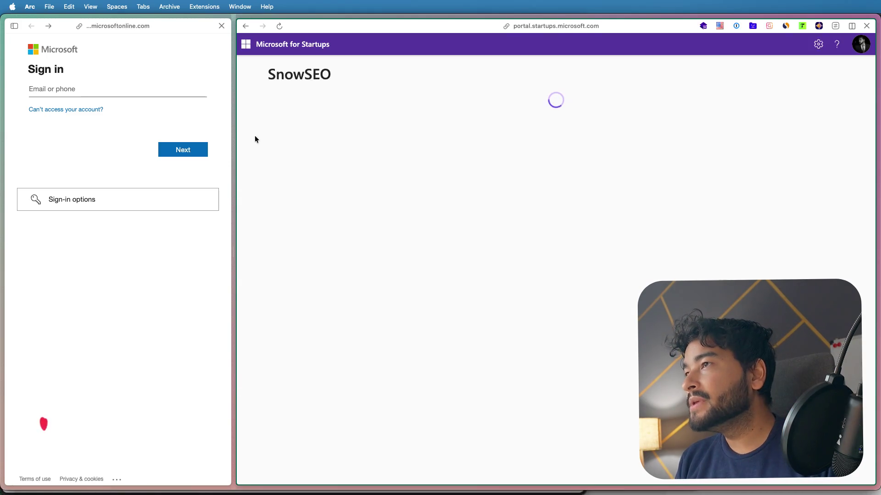
drag(234, 136, 581, 138)
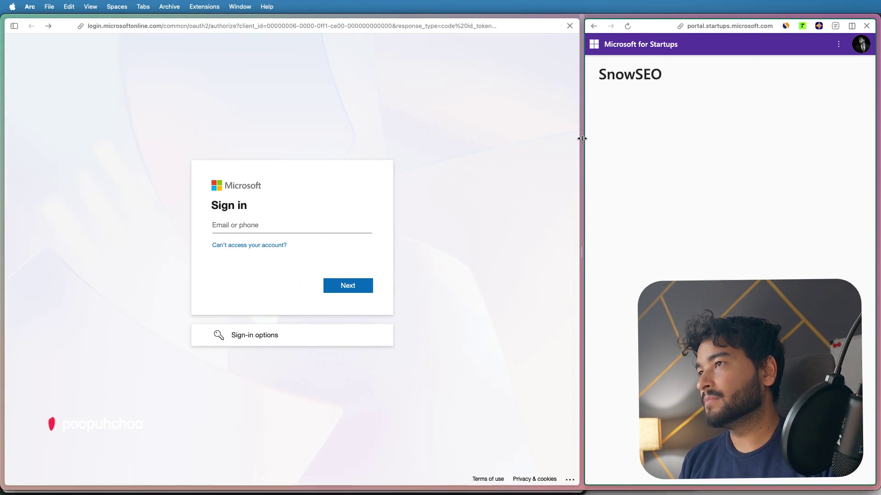
- Submit the SnowSEO work email on the Microsoft sign-in form; it's rejected as an unknown domain
click(302, 221)
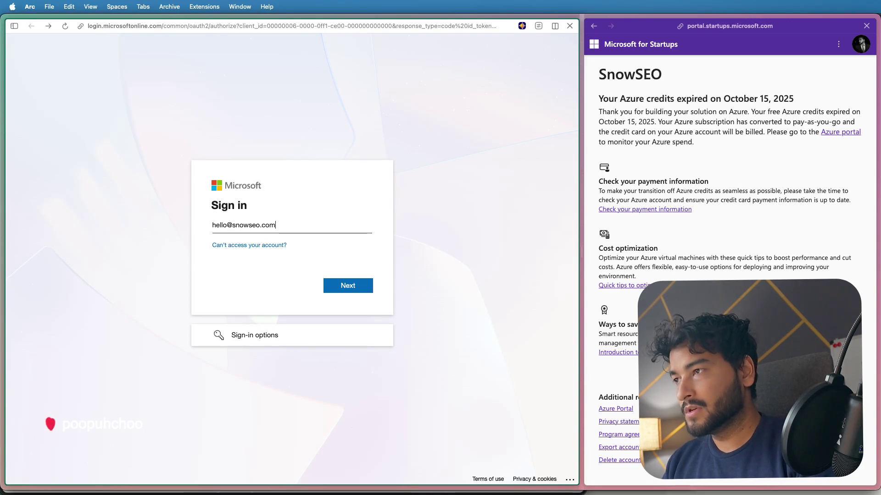
key(super+a)
click(348, 286)
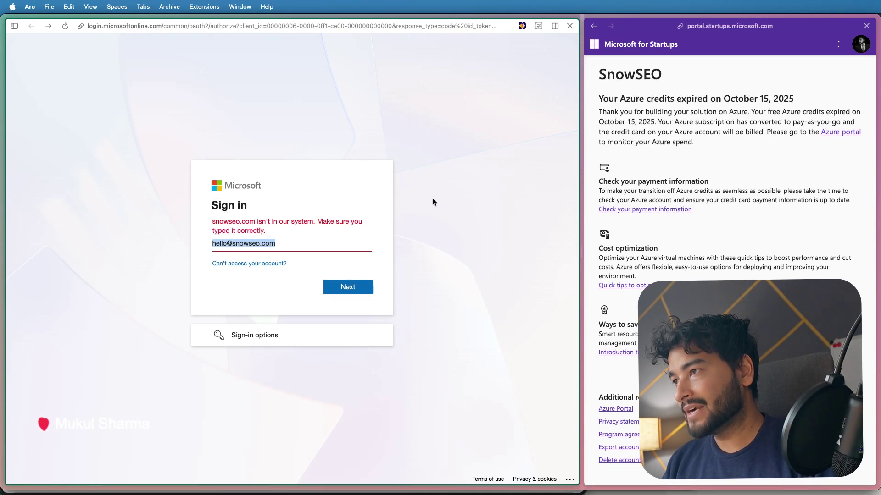
drag(580, 186, 316, 185)
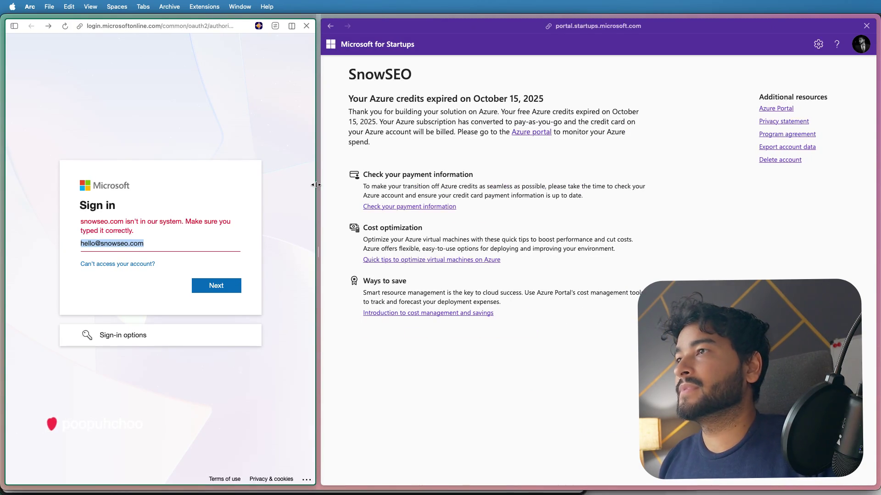
drag(316, 185, 234, 181)
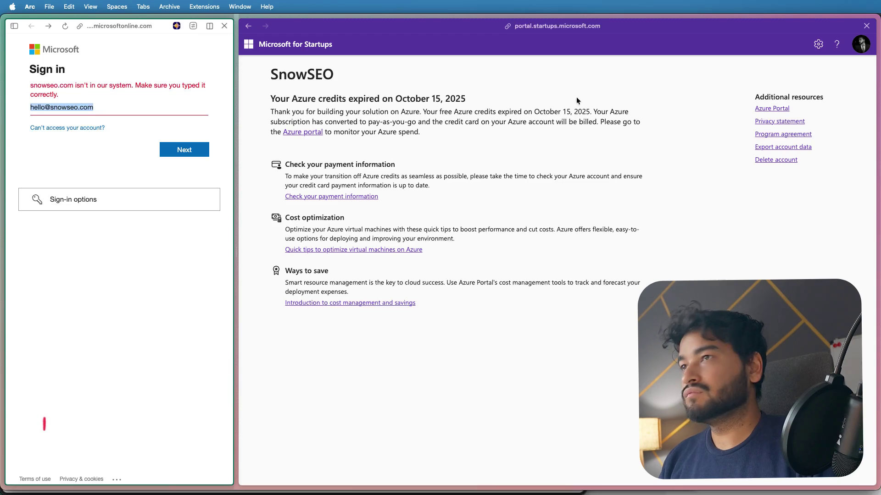
- Open the portal settings from the profile menu and review the company profile
click(866, 49)
click(824, 48)
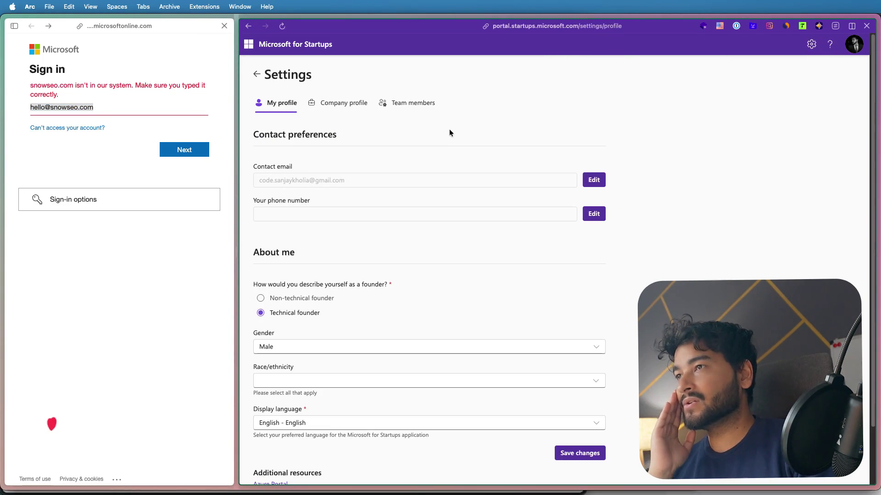
scroll(419, 165, down, 3)
scroll(419, 163, up, 3)
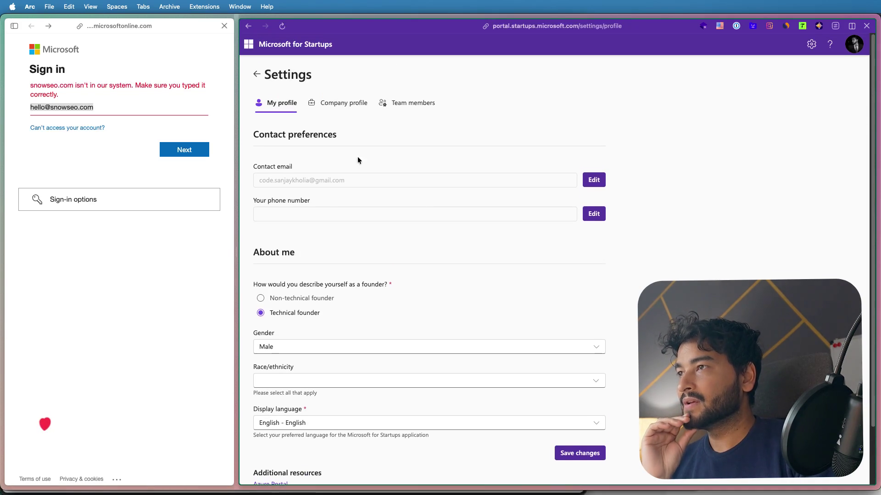
click(338, 102)
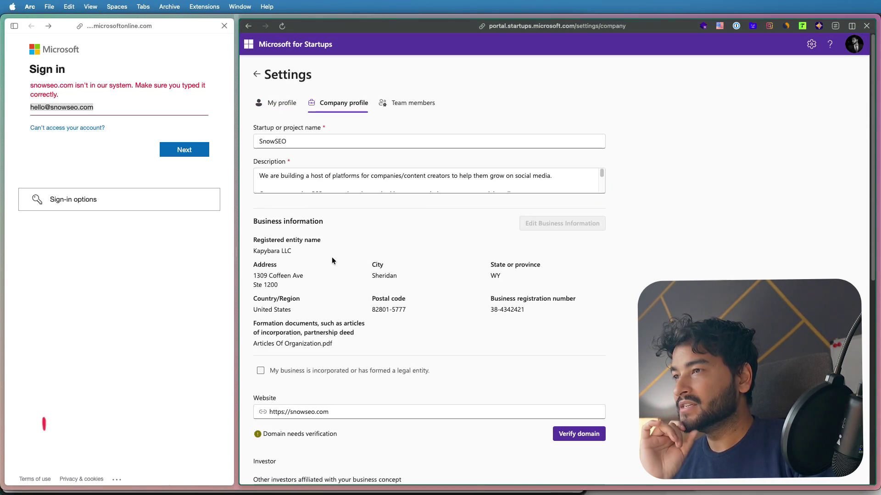
scroll(367, 182, down, 3)
scroll(380, 249, down, 5)
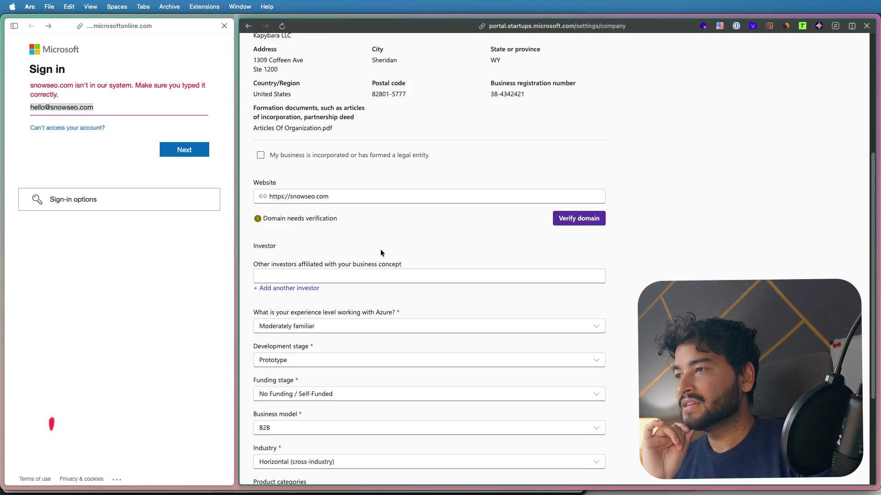
scroll(405, 255, down, 4)
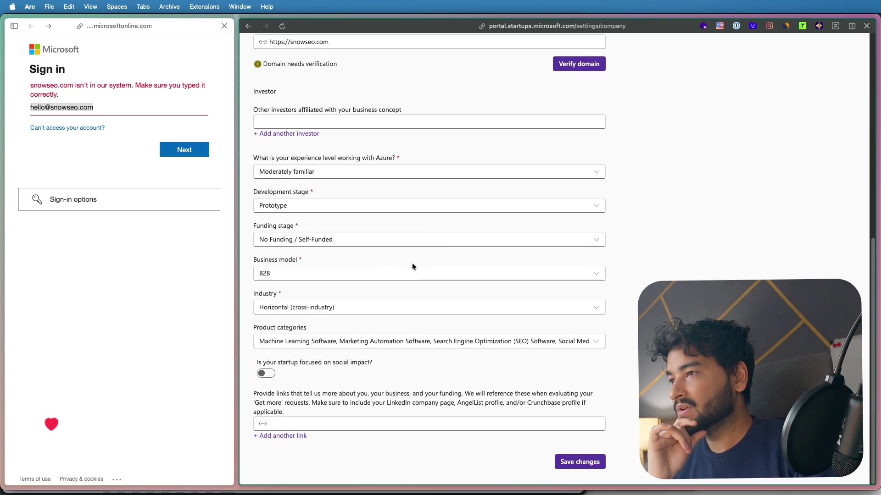
scroll(390, 243, up, 8)
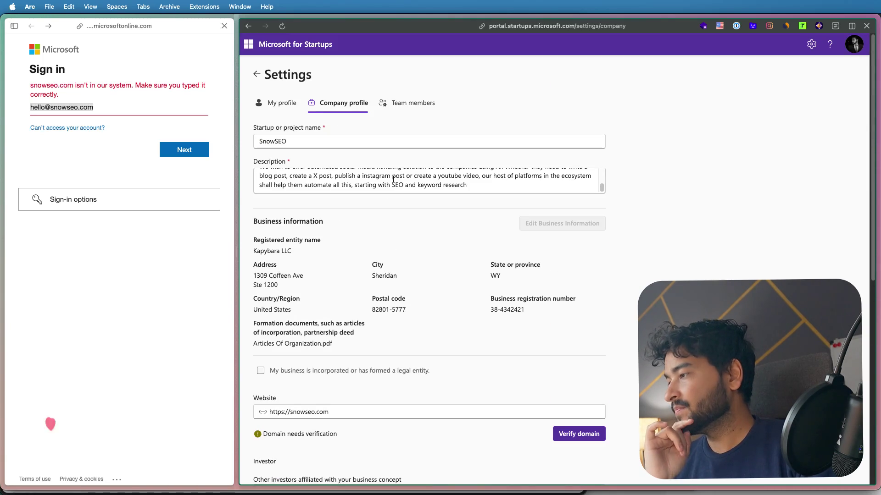
- Look at the team members list, then switch to the My profile tab
click(396, 103)
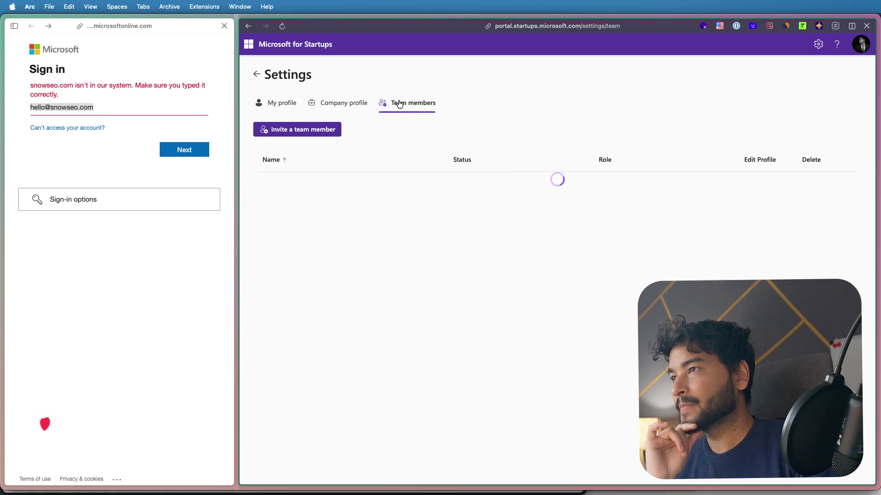
click(342, 102)
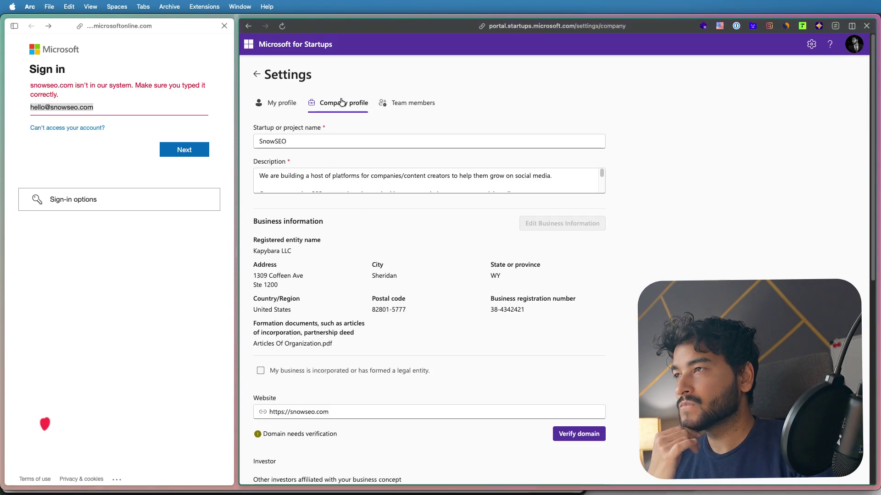
scroll(359, 207, down, 3)
scroll(359, 208, down, 5)
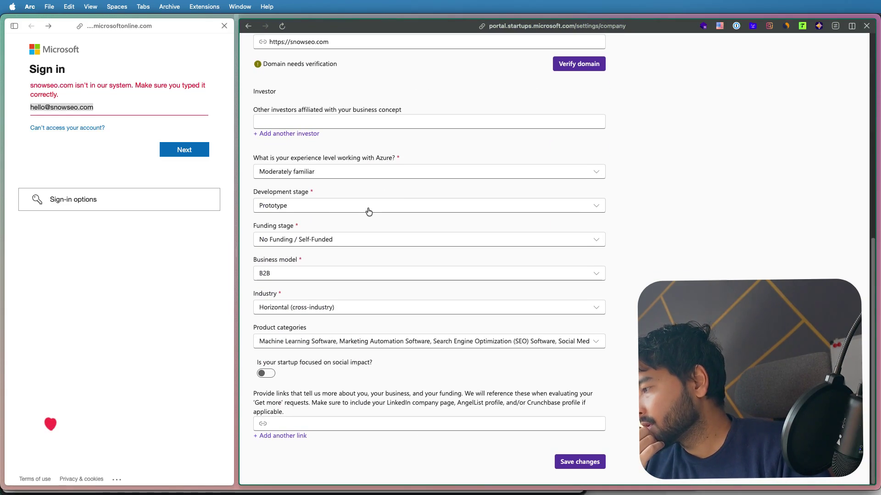
scroll(364, 210, up, 4)
scroll(370, 202, up, 5)
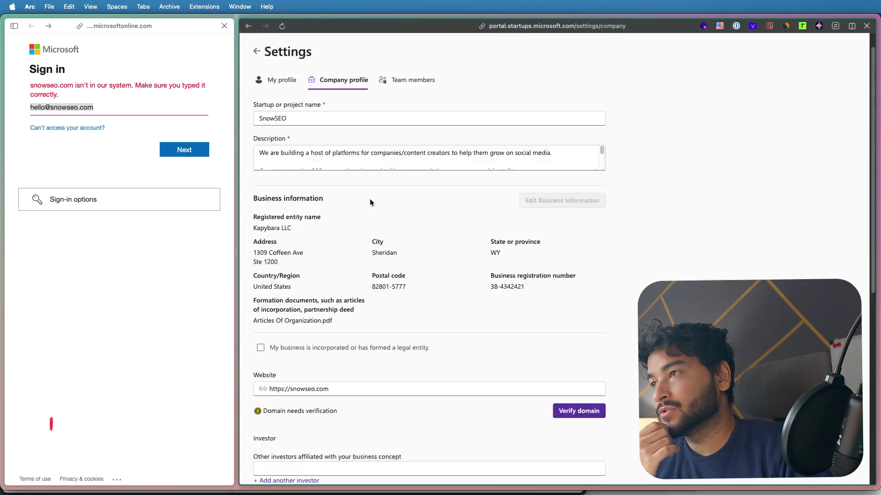
click(281, 103)
scroll(416, 264, down, 2)
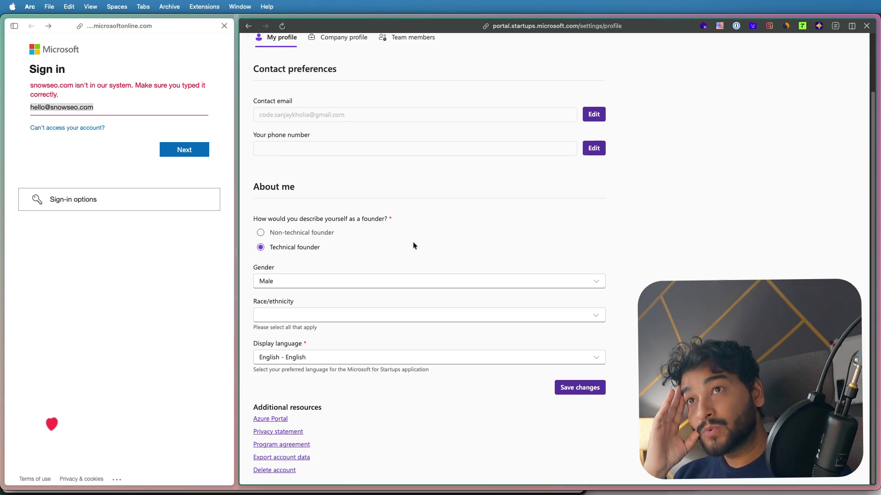
mouse_move(3, 236)
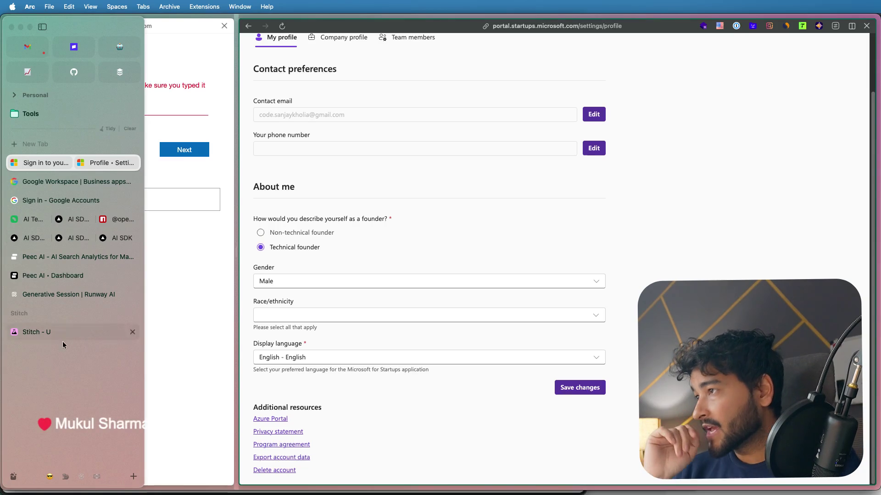
click(63, 472)
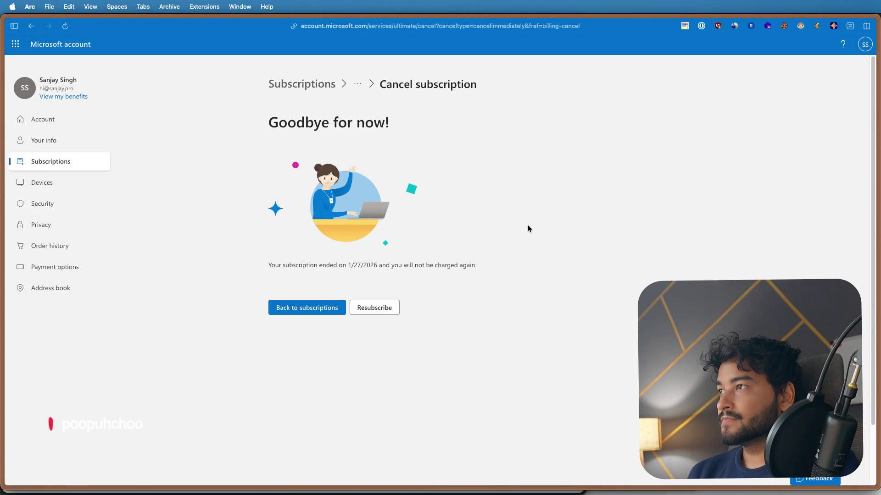
click(865, 44)
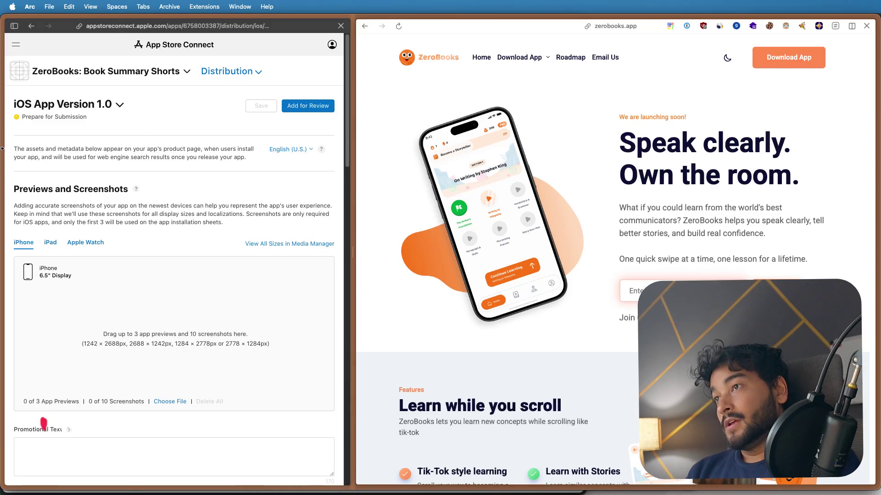
mouse_move(2, 147)
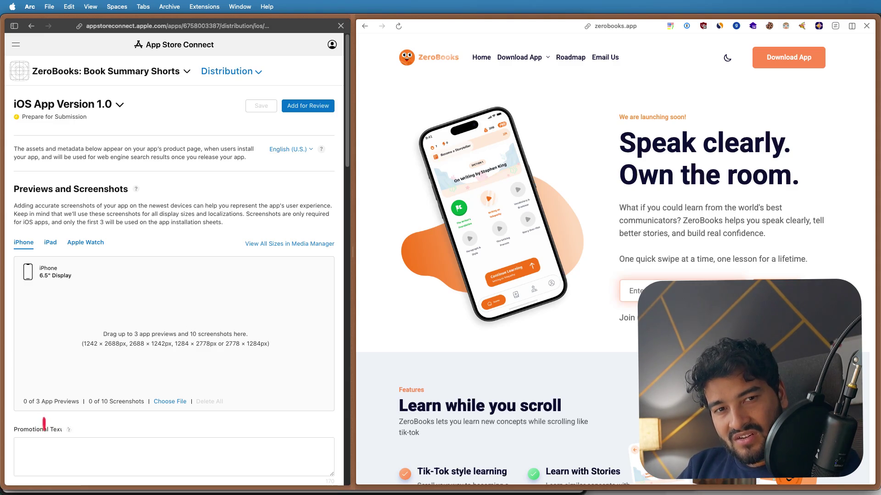
mouse_move(2, 190)
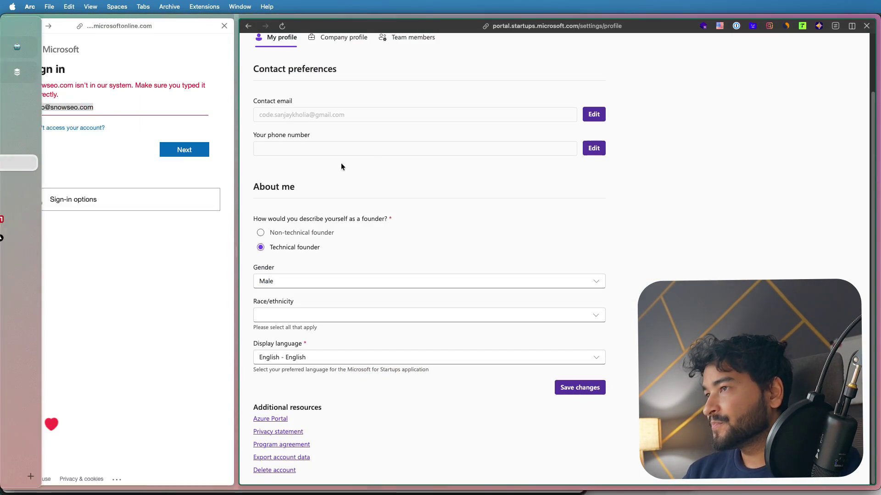
click(56, 108)
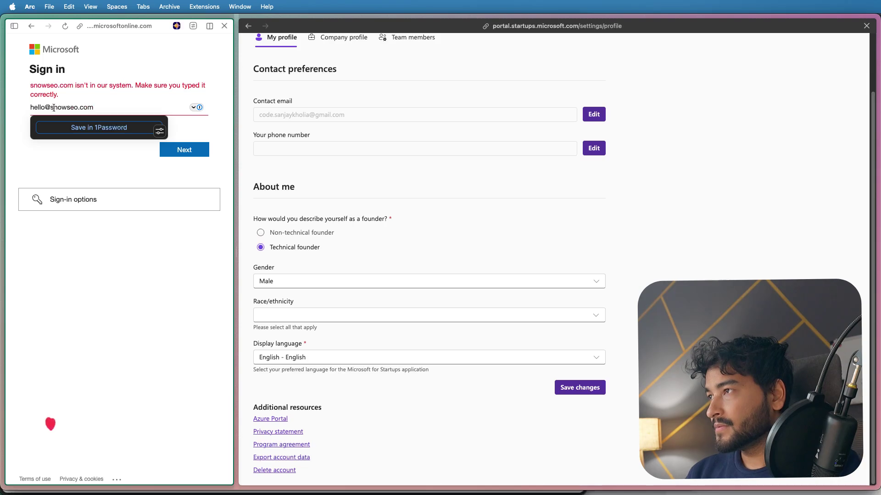
- Change the email's domain to the company's work domain and submit it
drag(52, 106, 140, 104)
text(kapybara)
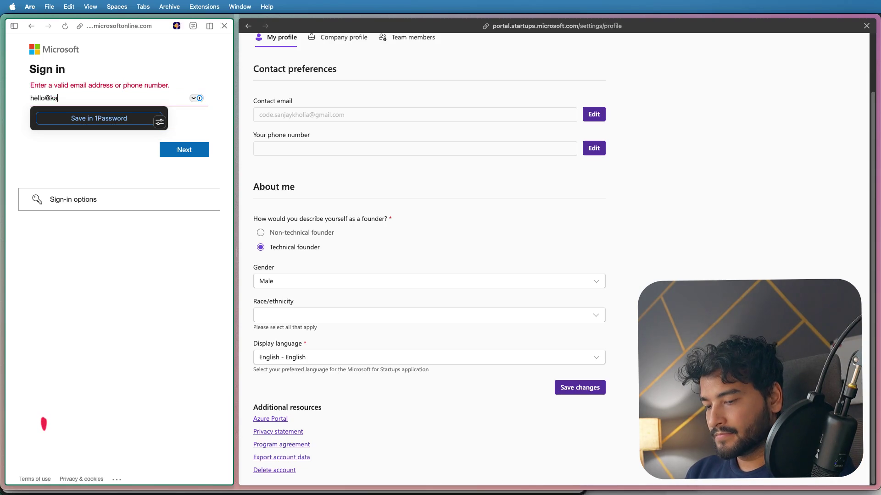
text(.site)
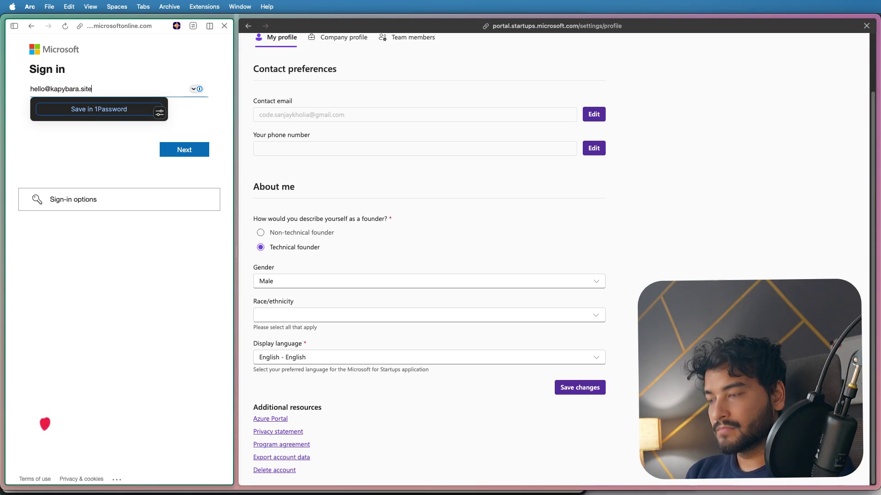
key(super+a)
click(195, 151)
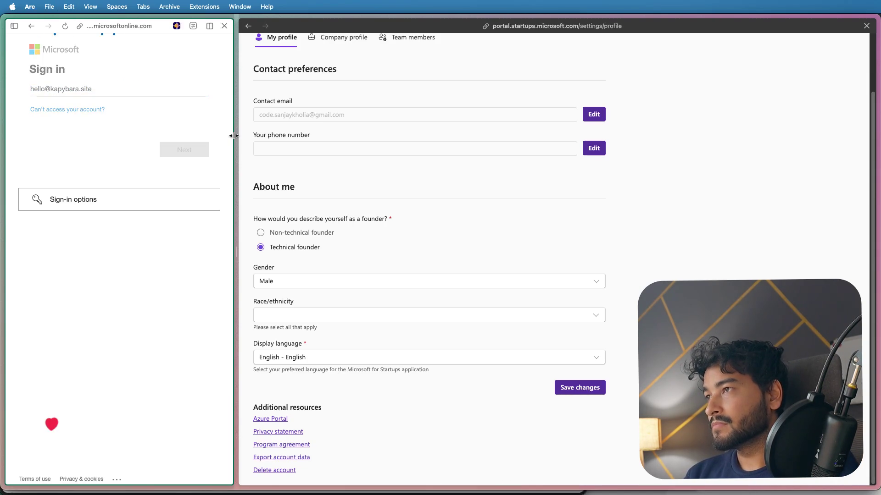
drag(236, 136, 442, 135)
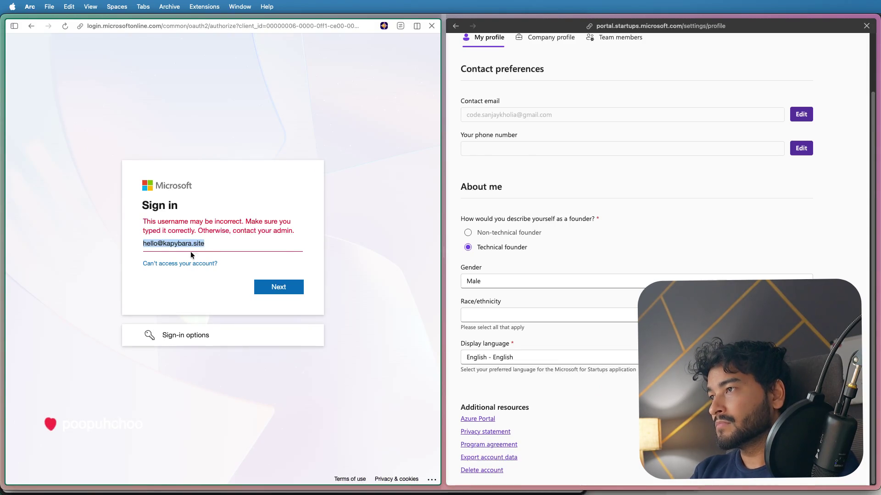
- Replace the name before the @ with the user's work name and resubmit the email
click(212, 243)
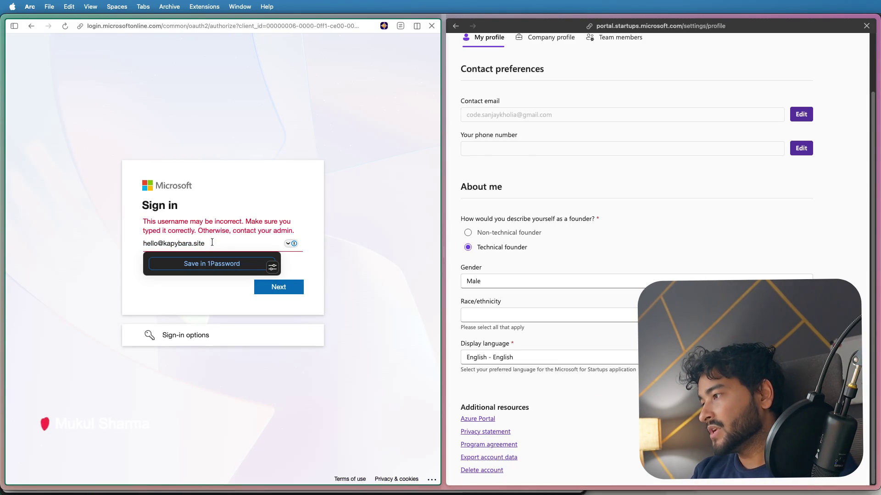
double_click(148, 243)
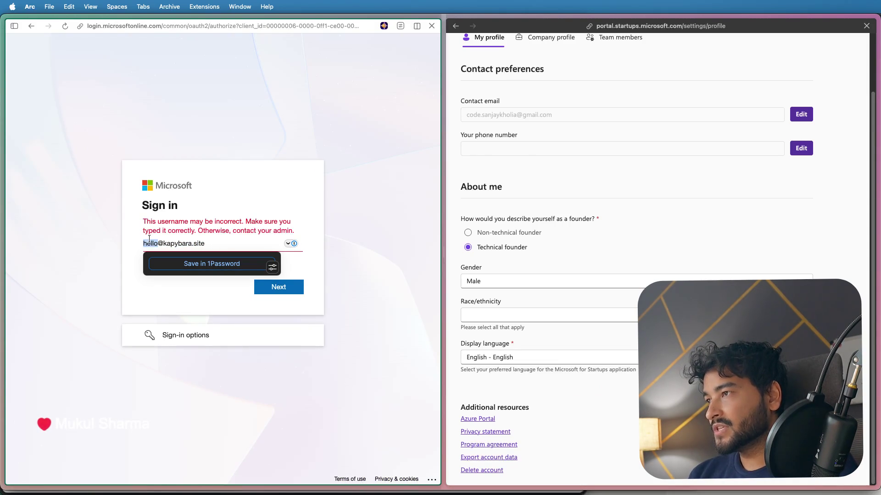
key(BackSpace)
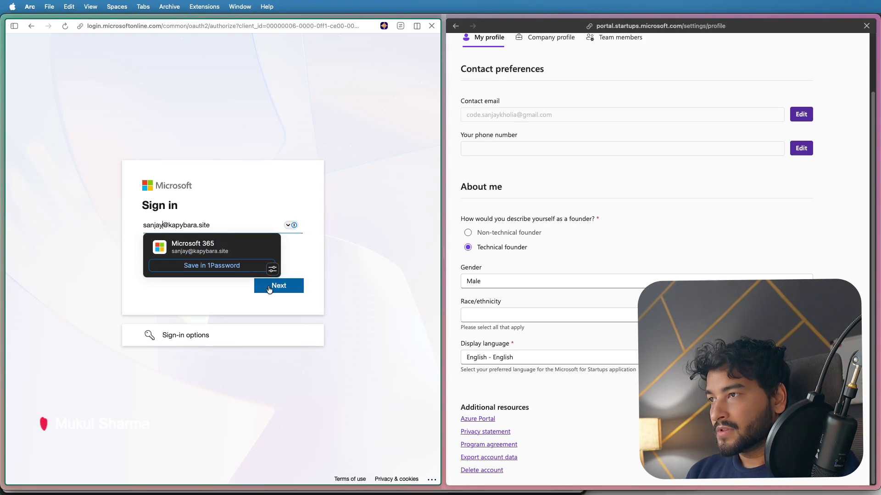
click(268, 286)
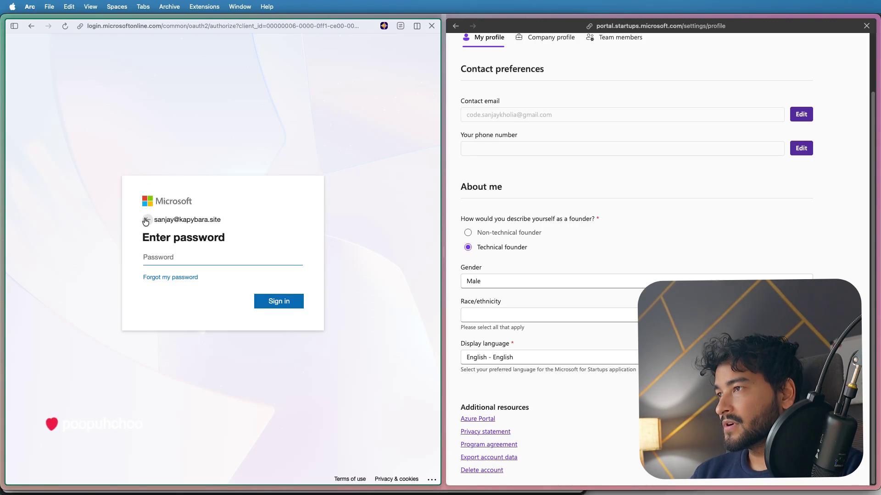
- Autofill the saved work email and password, then sign in
click(145, 221)
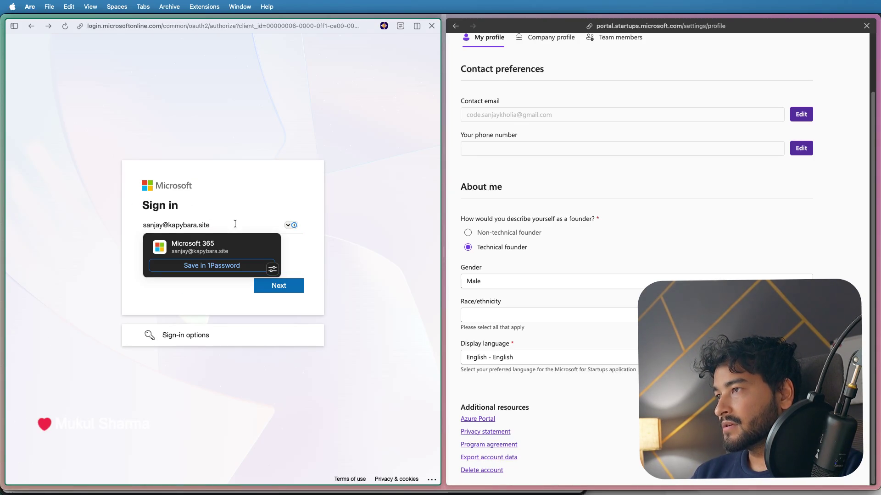
click(210, 248)
click(271, 292)
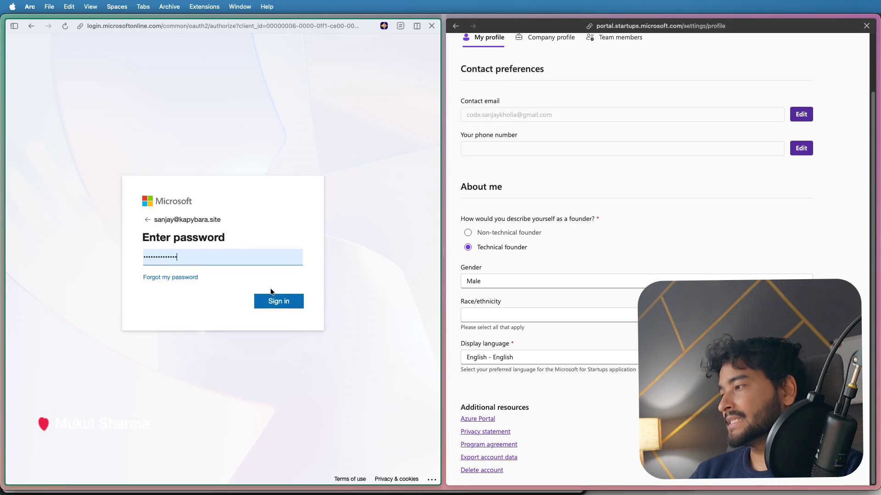
click(291, 302)
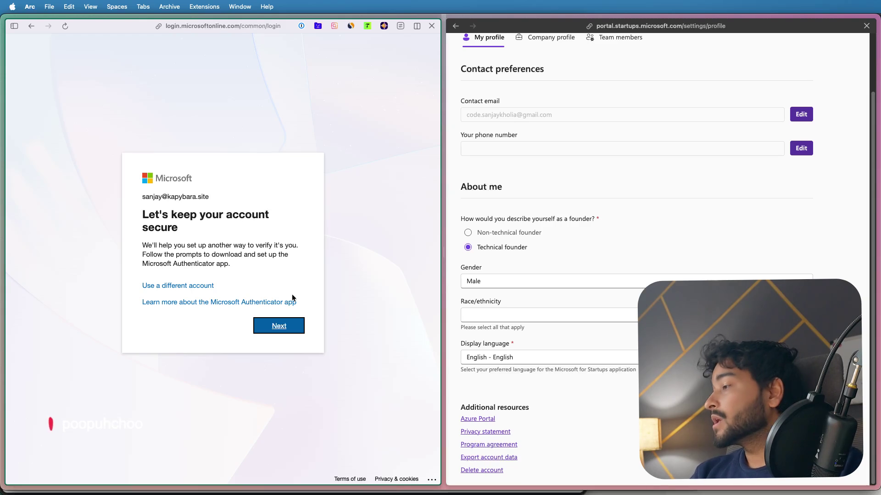
- Start the Authenticator app setup and advance through the install steps to the QR code
click(282, 331)
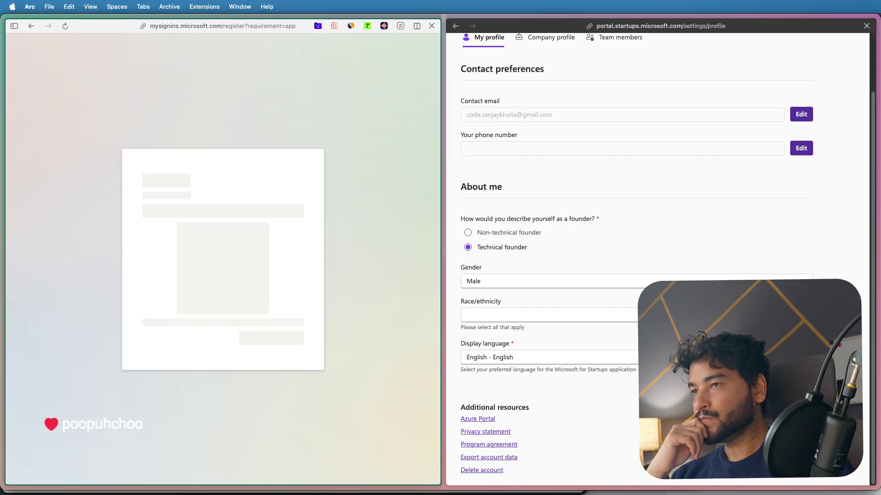
key(super+w)
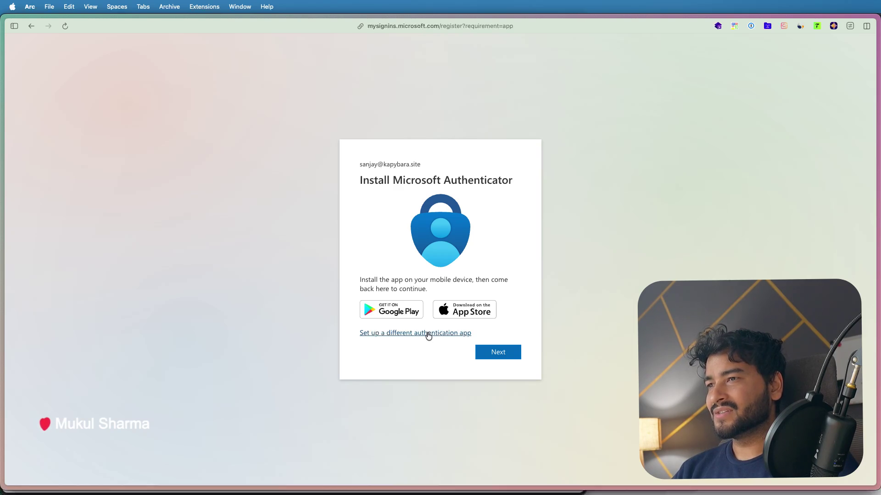
click(487, 352)
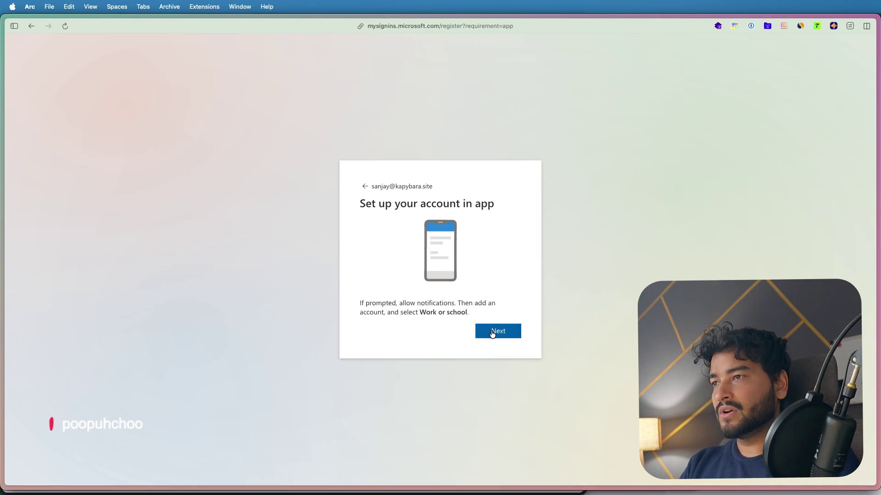
click(492, 334)
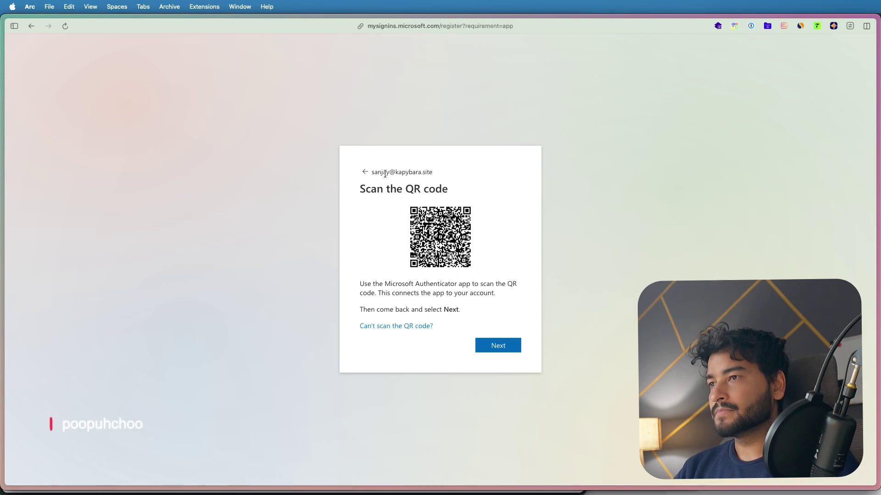
click(372, 174)
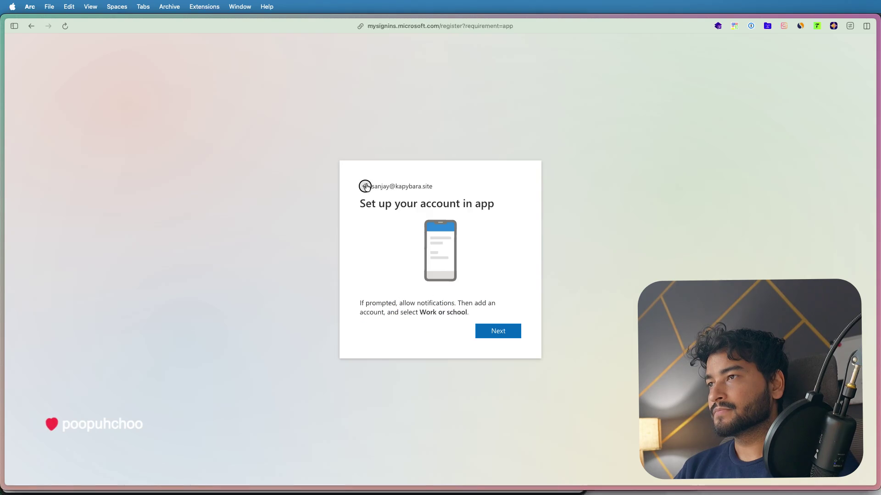
click(365, 186)
click(396, 334)
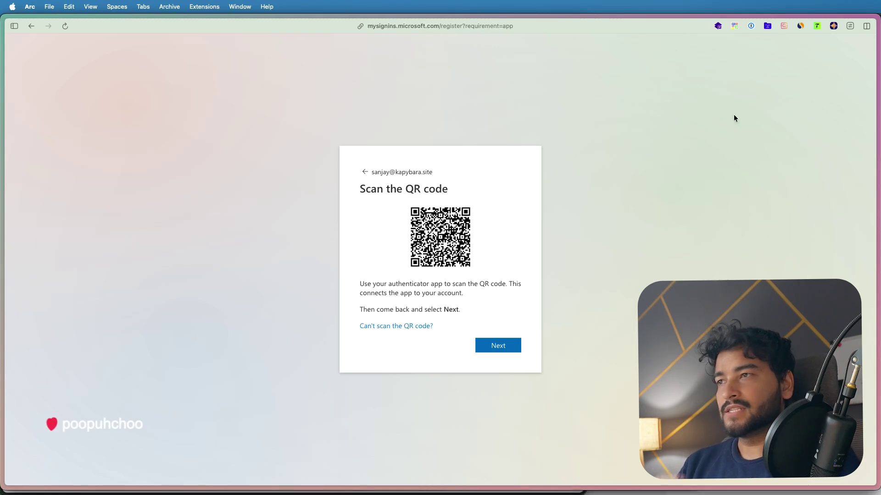
- Scan the on-screen QR code into the saved Microsoft 365 login in the password manager
click(752, 26)
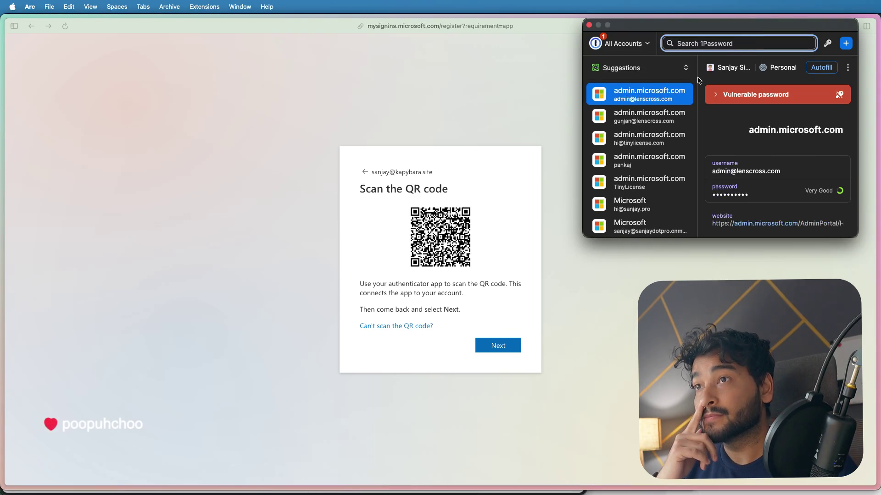
scroll(647, 158, down, 3)
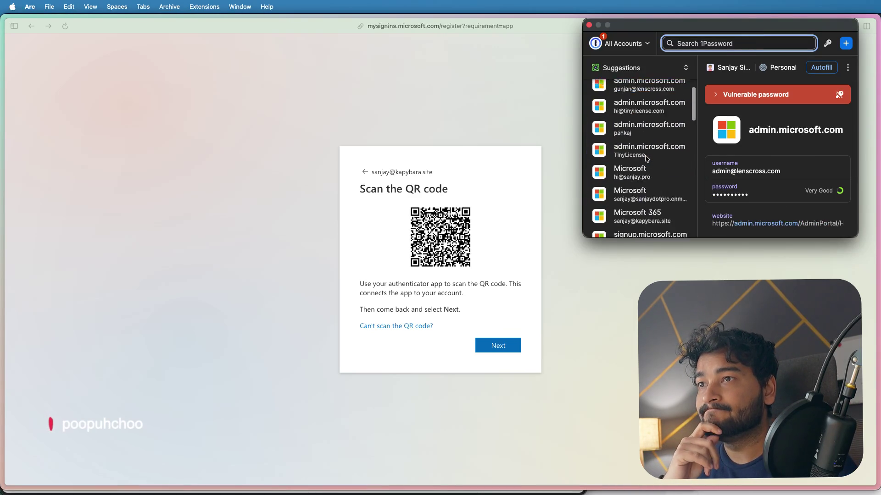
click(642, 172)
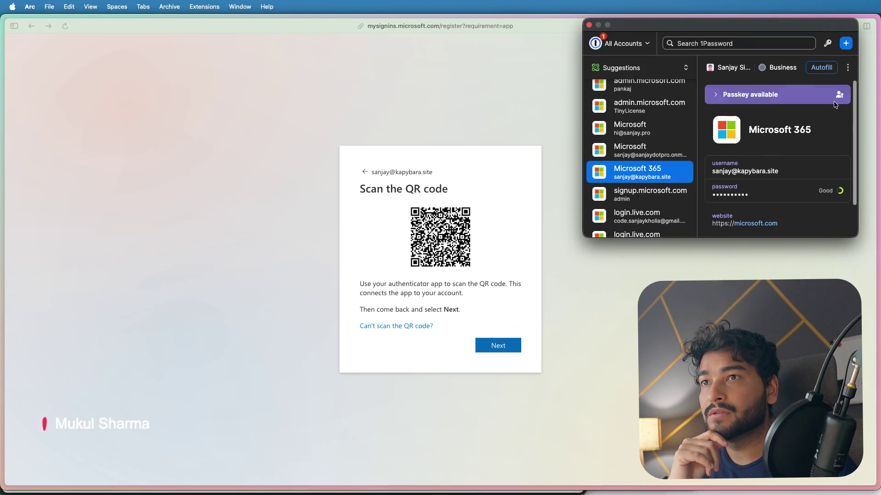
click(847, 68)
click(796, 98)
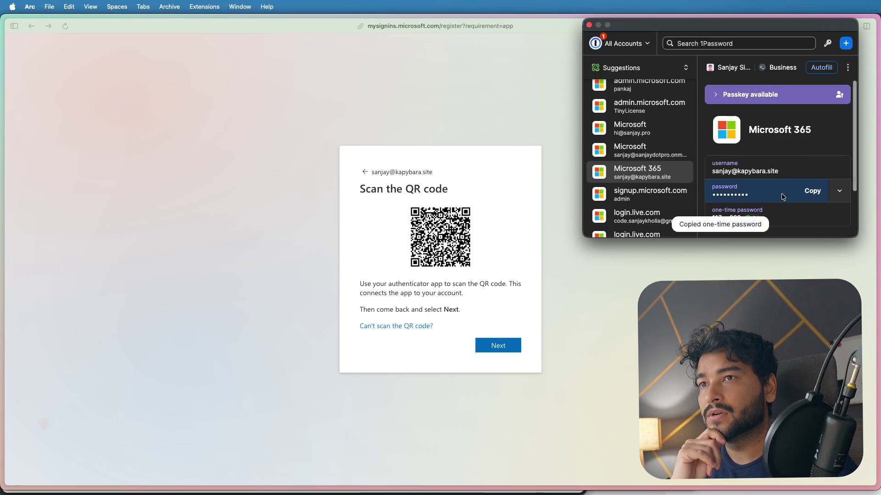
click(500, 345)
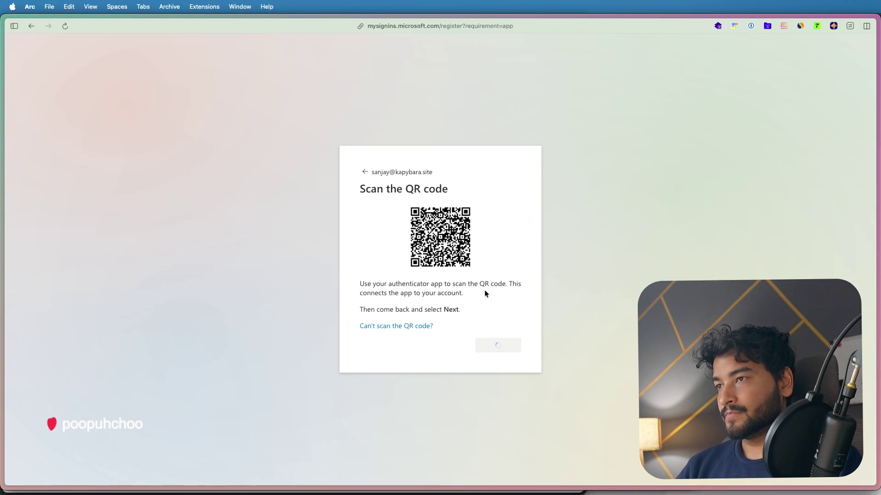
- Enter and submit the 6-digit verification code from the app
click(436, 267)
click(512, 295)
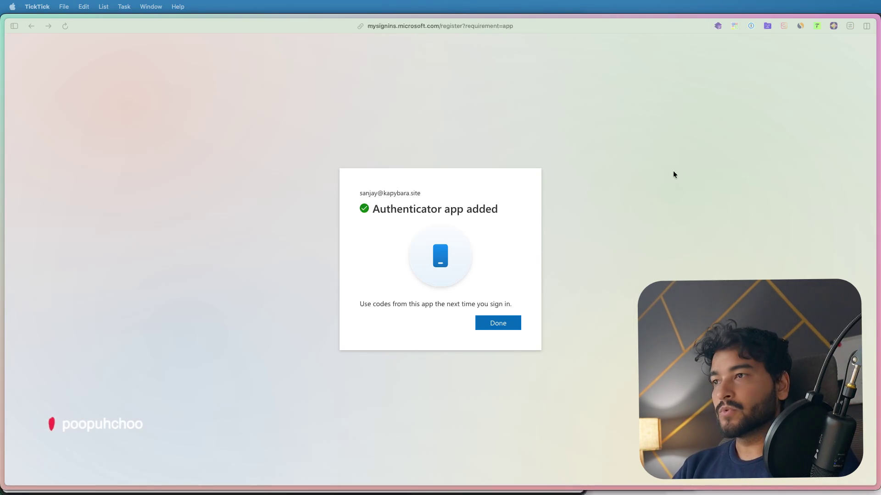
- Dismiss the 'Authenticator app added' dialog with Done and wait for the admin center permission notice
click(506, 326)
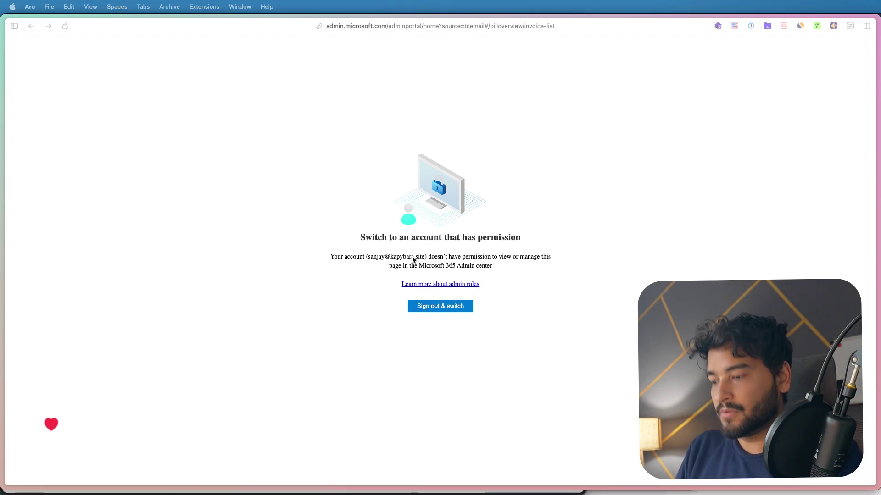
key(super+shift+space)
- Search the password manager for the work-domain login, then close the search
text(kapybara.sit)
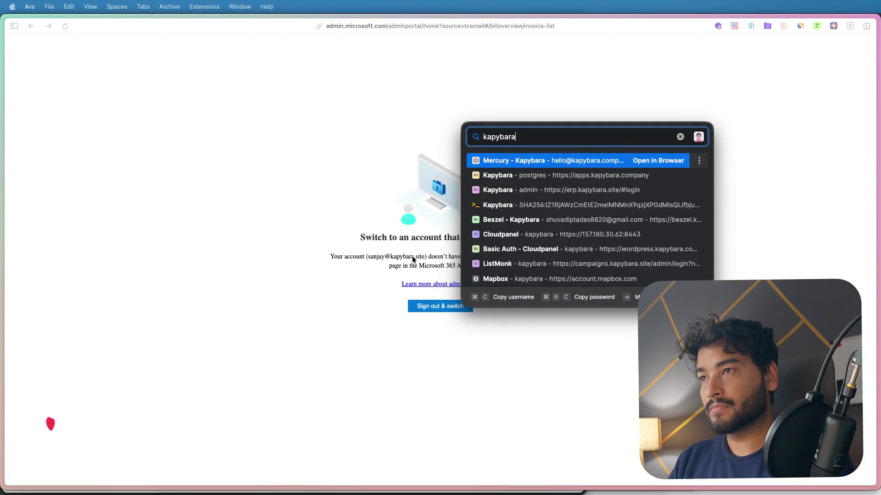
text(e)
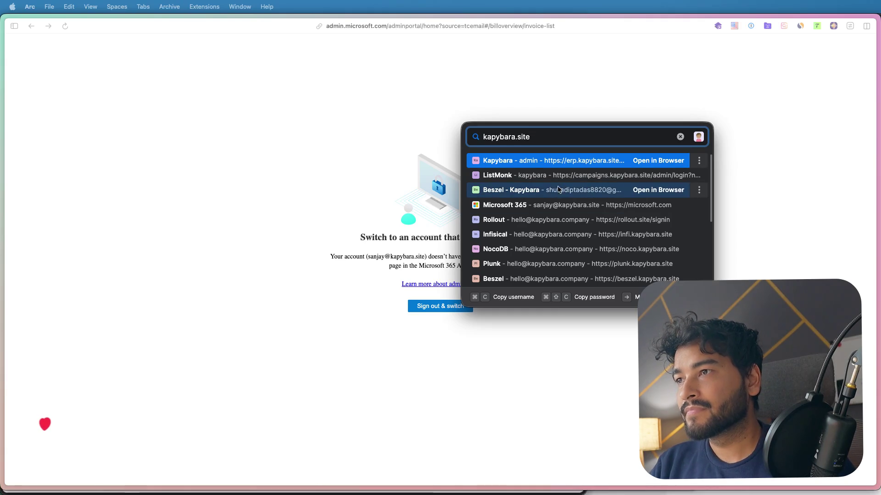
scroll(565, 222, down, 5)
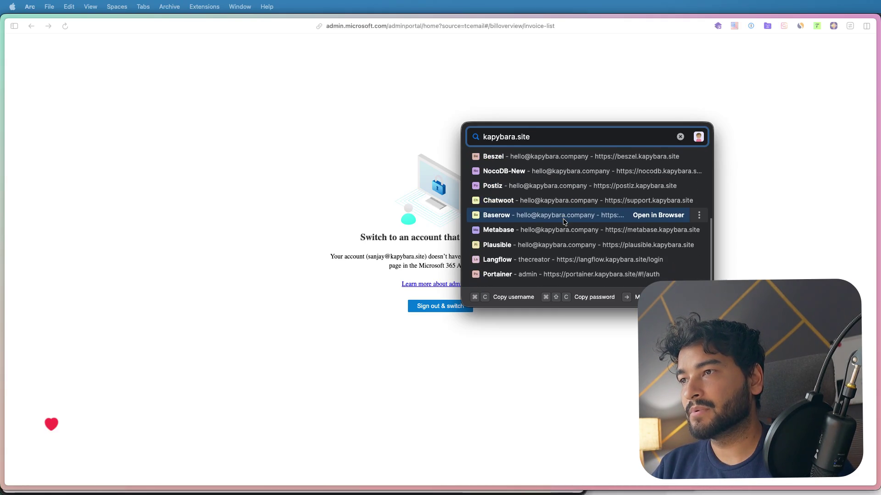
text(mi)
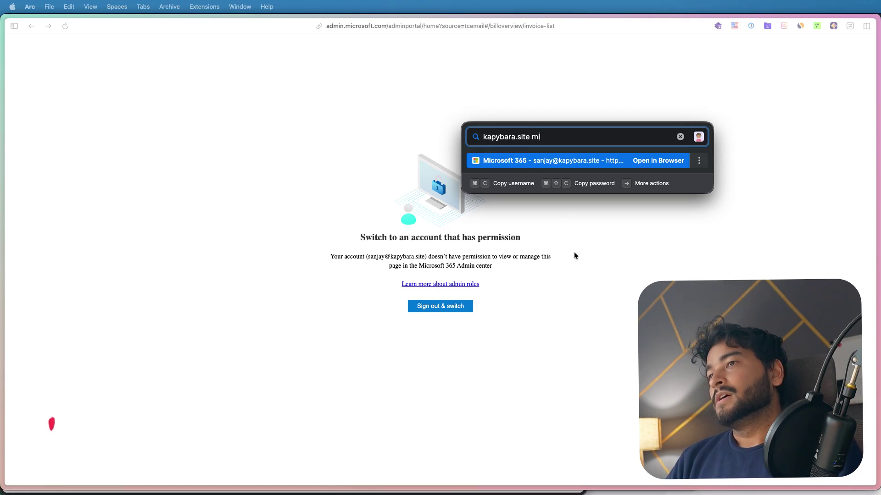
key(Escape)
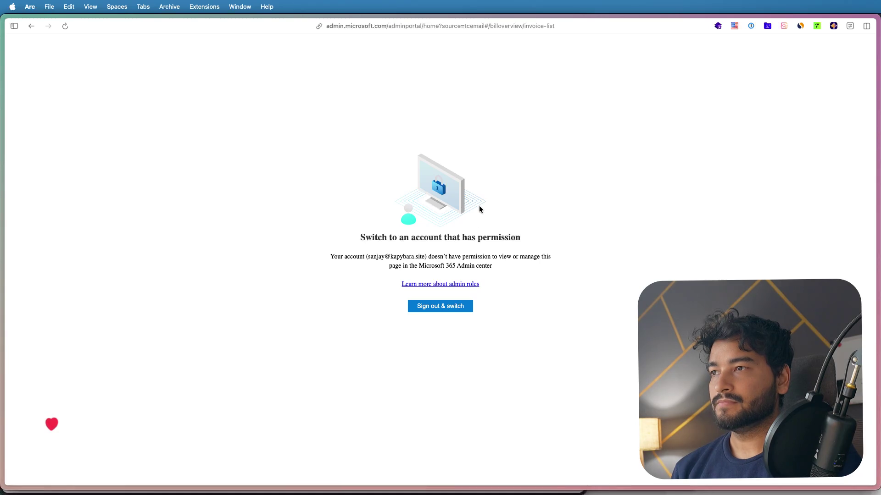
click(462, 26)
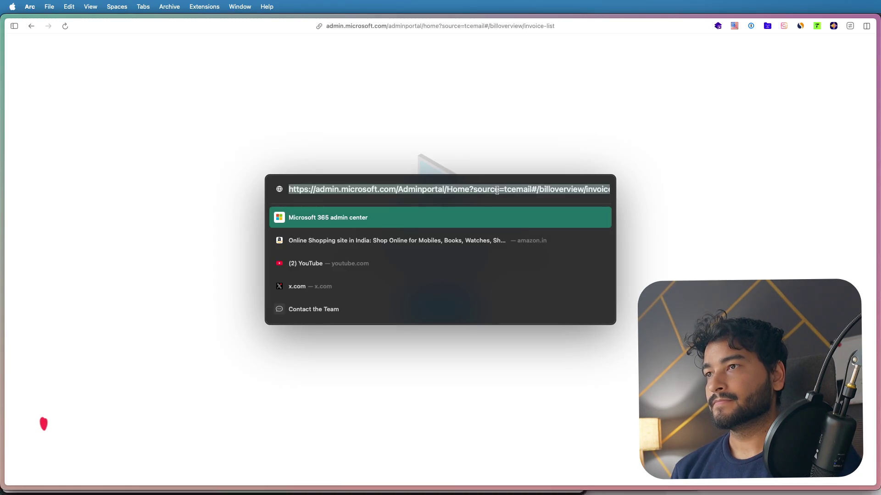
click(578, 190)
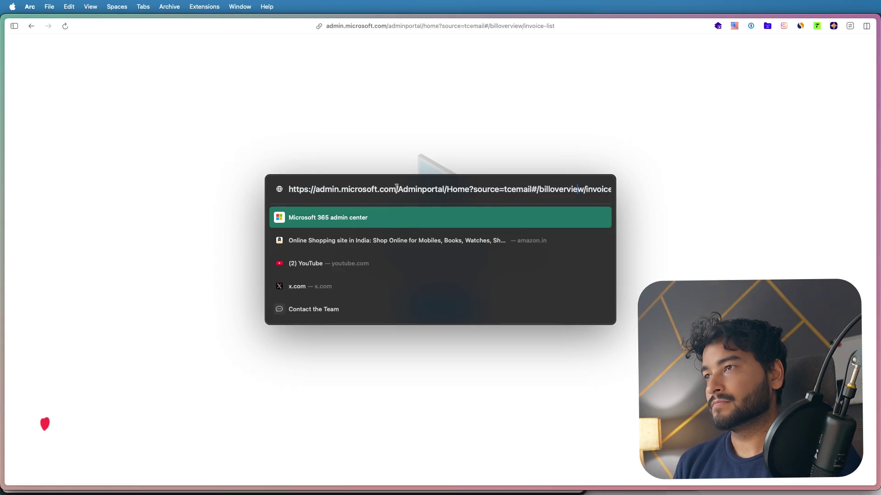
click(257, 187)
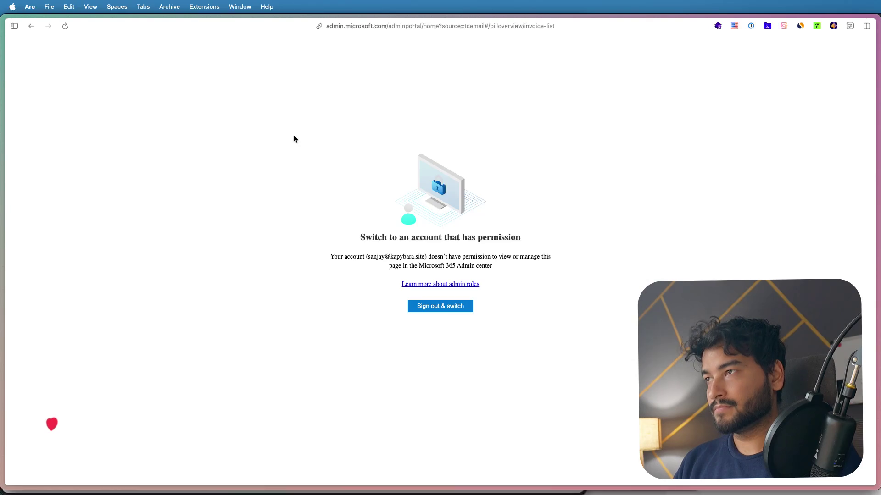
key(ctrl+shift+equal)
text(https://admin.microsoft.com)
key(Return)
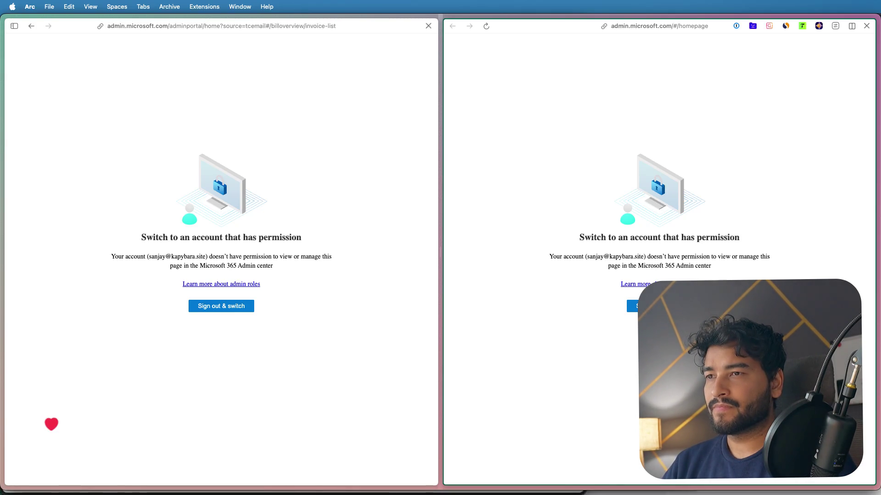
- Use 'Sign out & switch' to sign out of the work account, then close the left admin pane
click(652, 305)
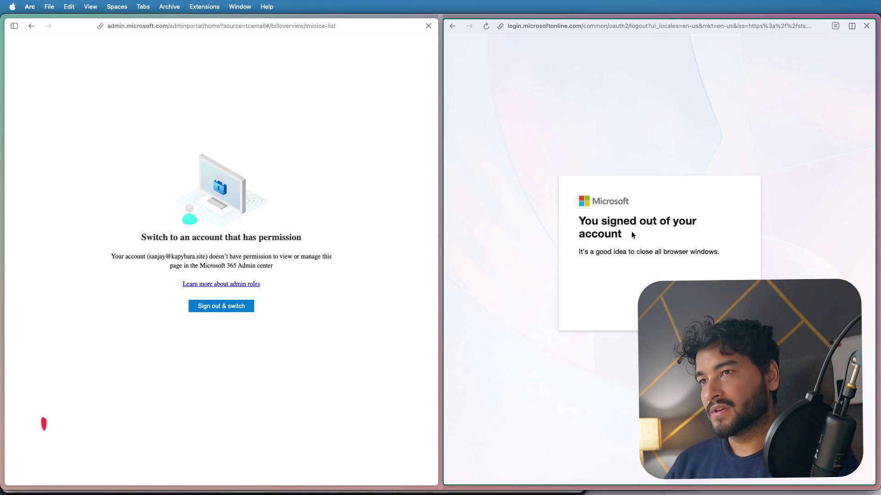
click(343, 219)
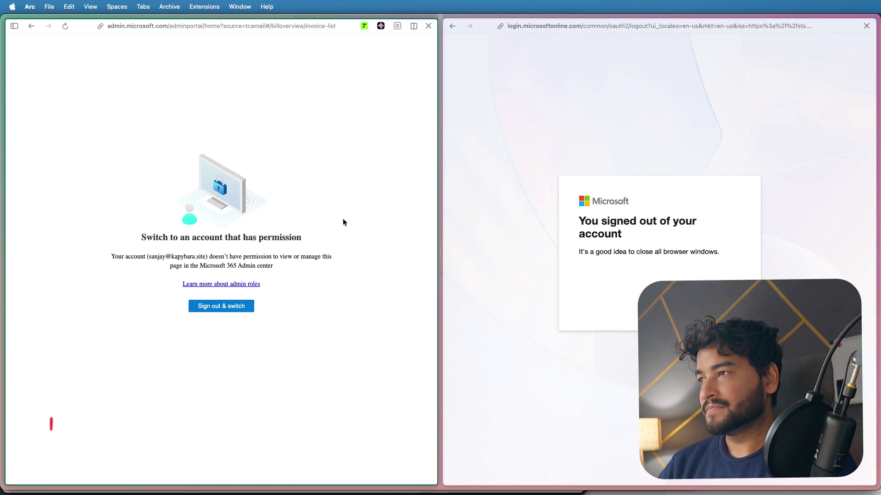
key(super+w)
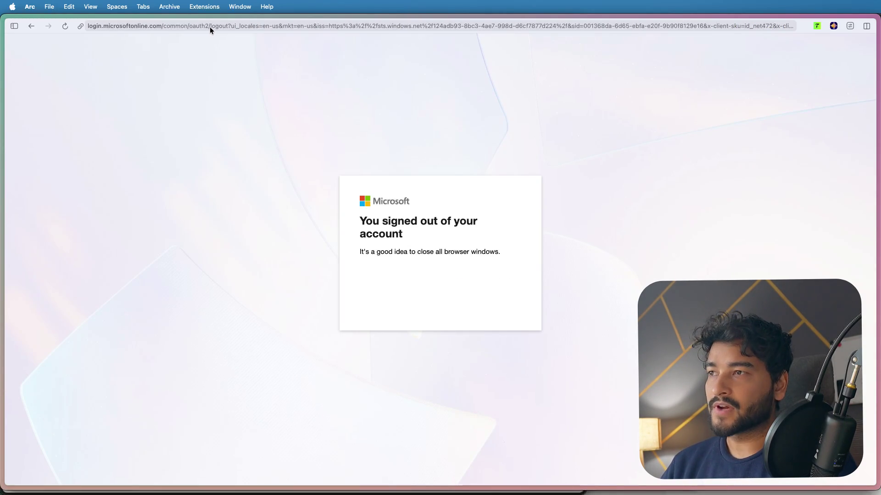
- Trim the page address to login.microsoftonline.com and load it
click(204, 28)
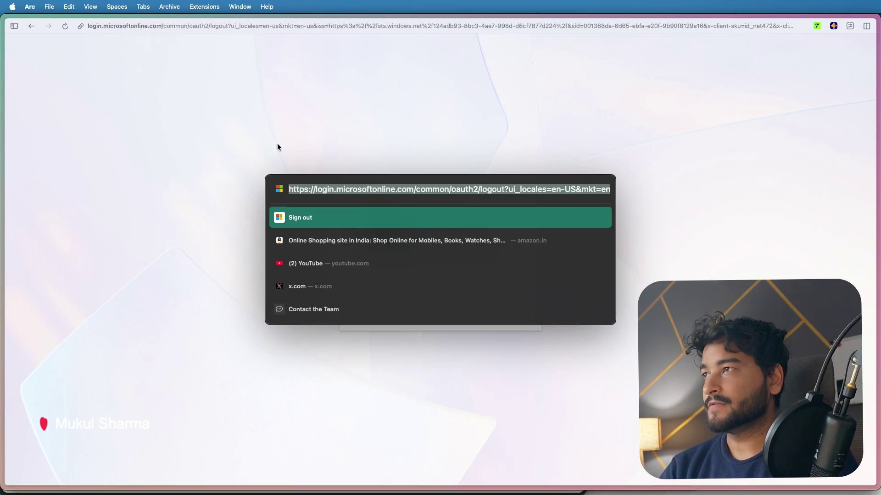
click(381, 189)
drag(415, 191, 694, 186)
key(BackSpace)
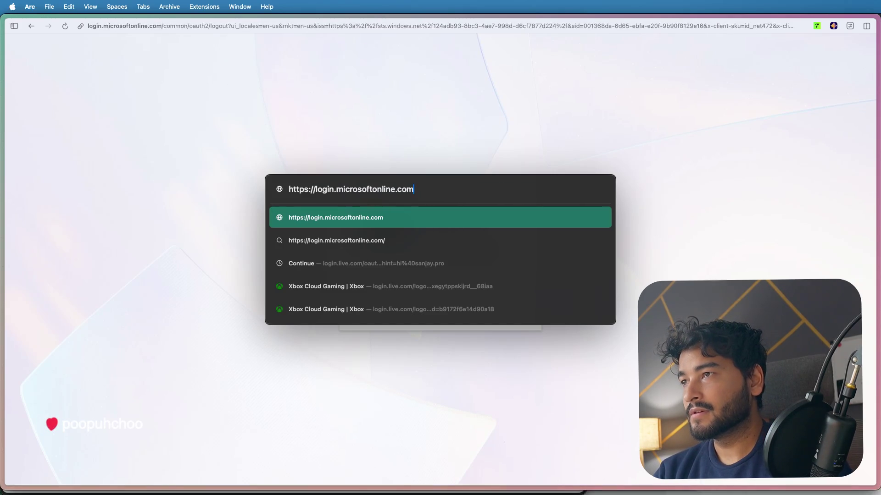
key(Return)
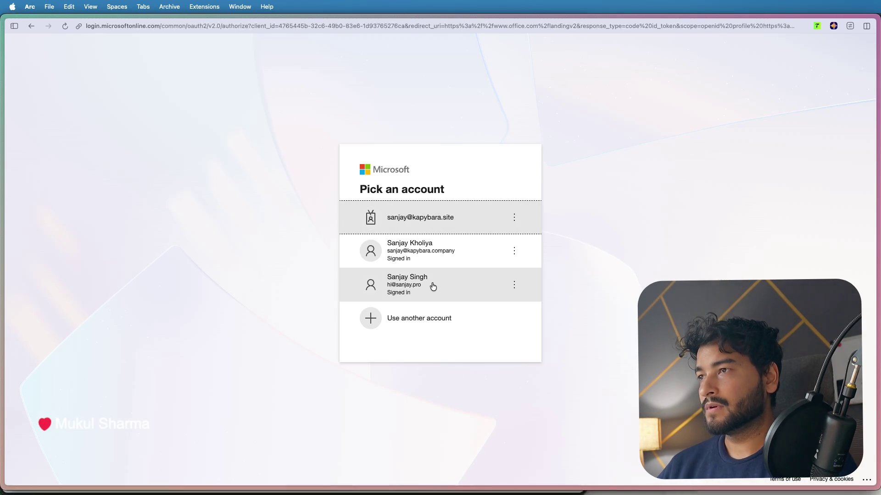
- Continue with the work account to bring up the Pick an account chooser
click(243, 27)
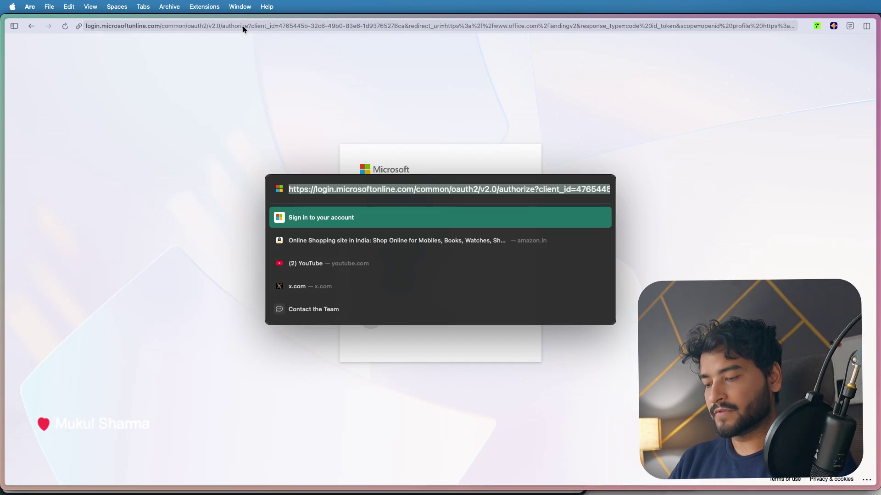
click(693, 194)
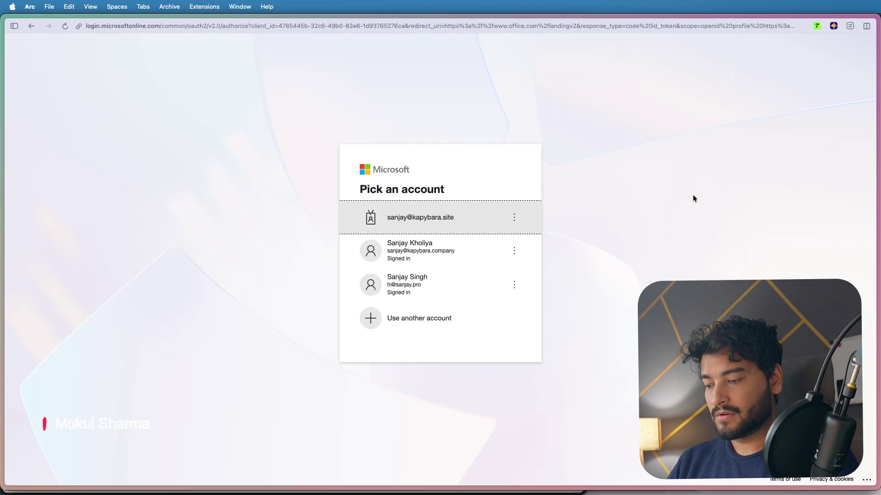
key(super+Tab)
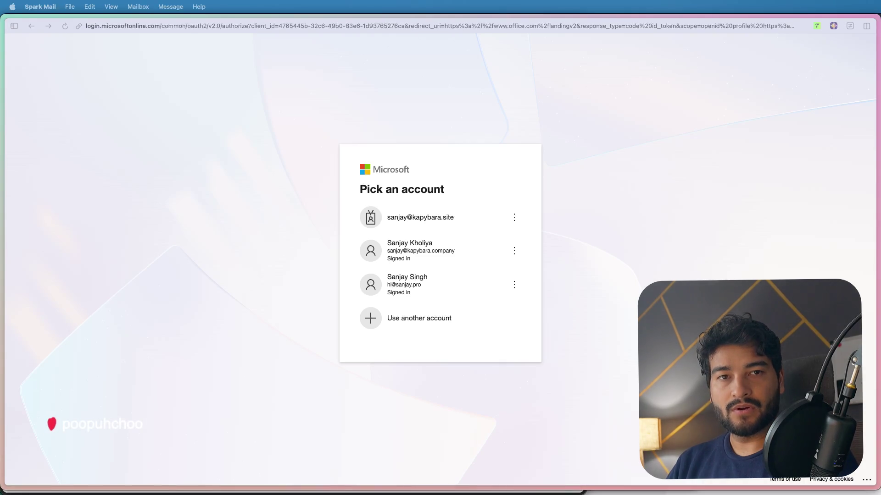
key(super+Tab)
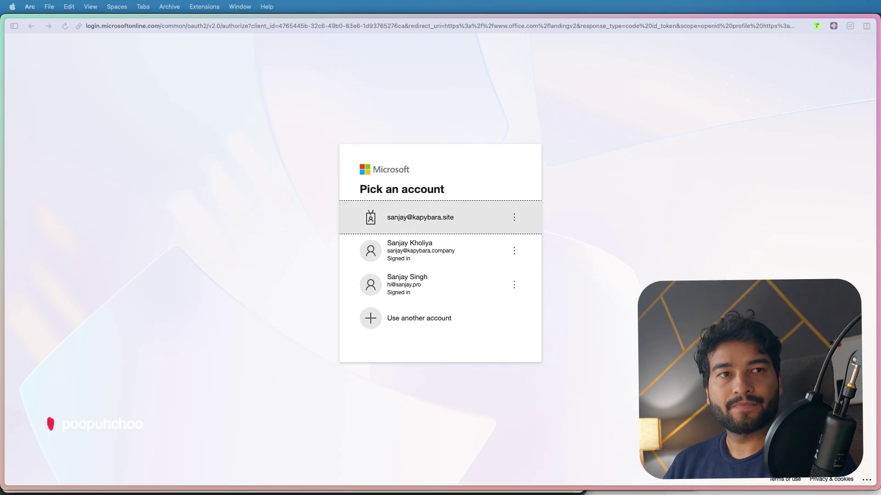
click(420, 217)
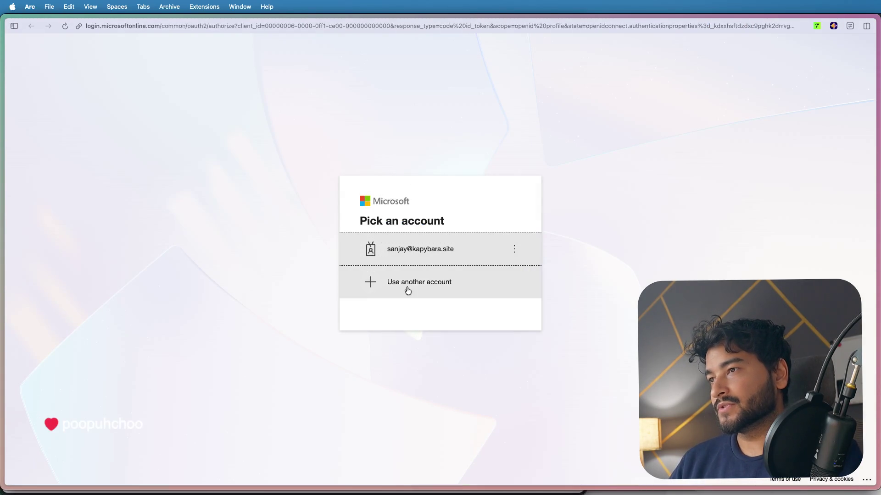
- Pick 'Use another account' and dismiss the saved login suggestions, leaving a blank email sign-in form
click(406, 287)
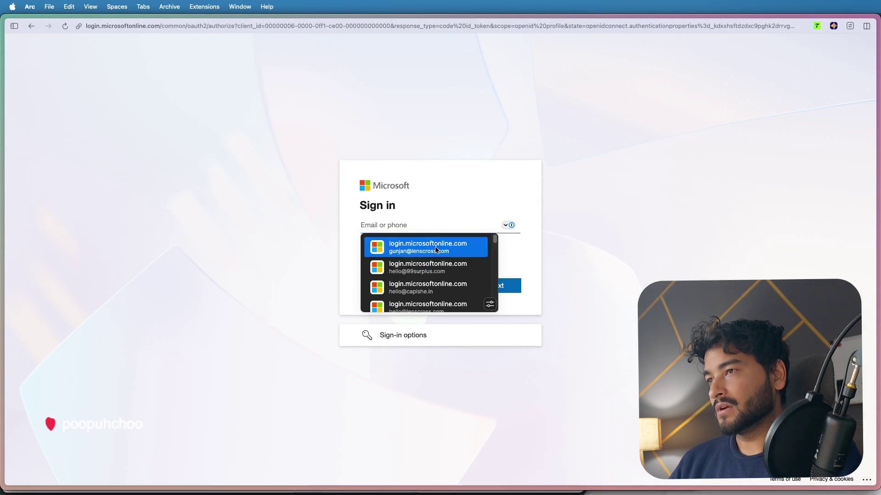
scroll(461, 281, down, 2)
scroll(463, 284, down, 5)
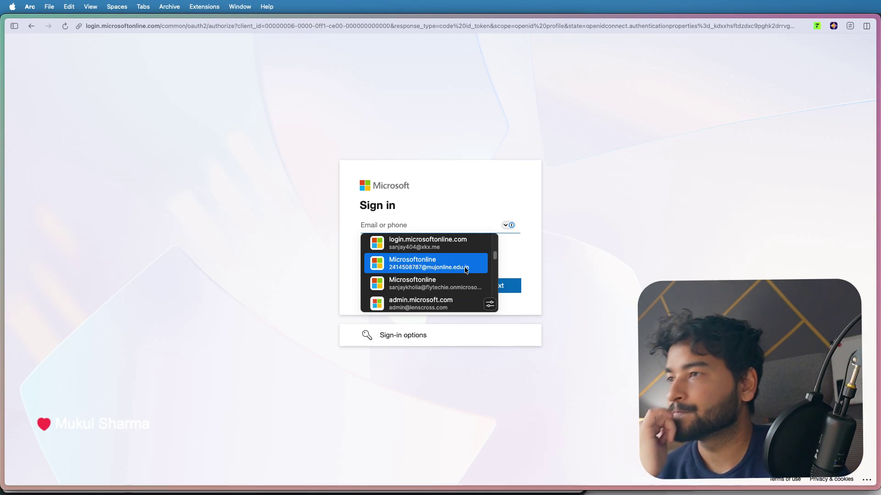
scroll(463, 272, down, 1)
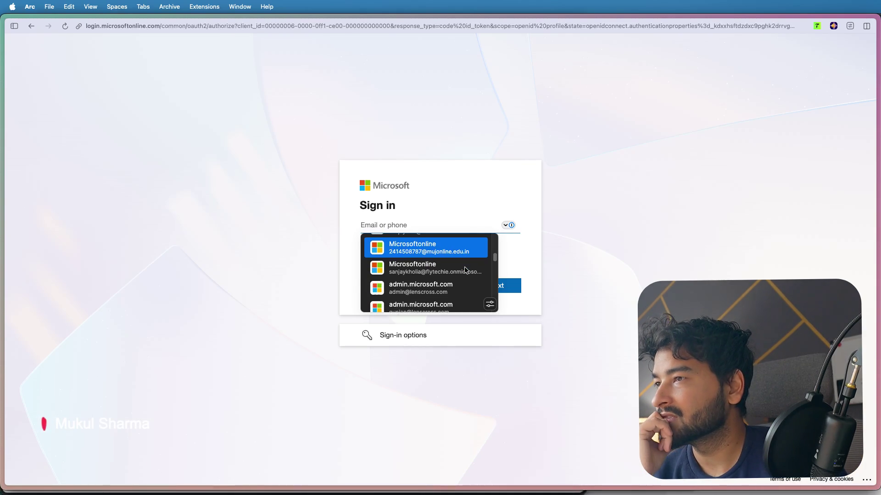
scroll(461, 273, down, 3)
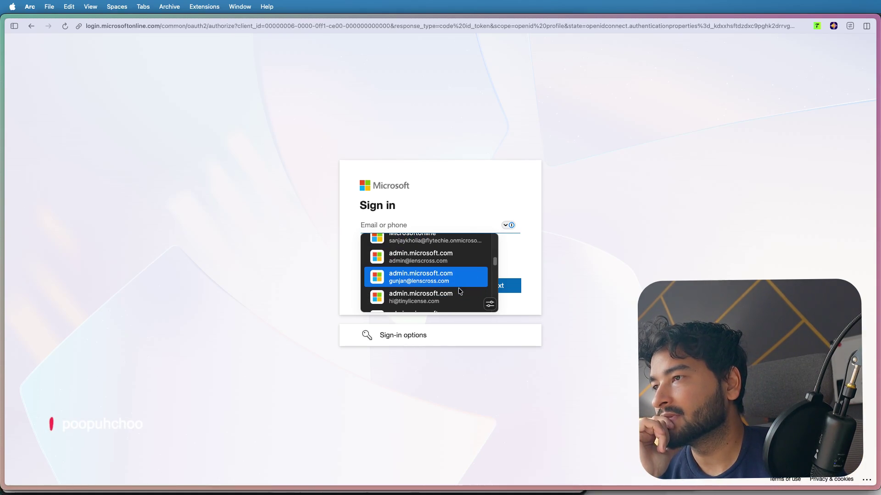
scroll(460, 291, down, 8)
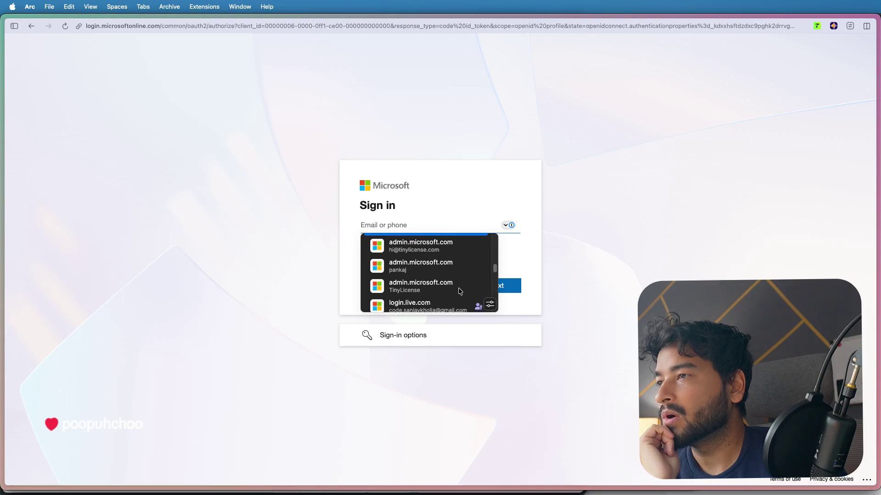
scroll(460, 289, down, 2)
scroll(461, 288, down, 6)
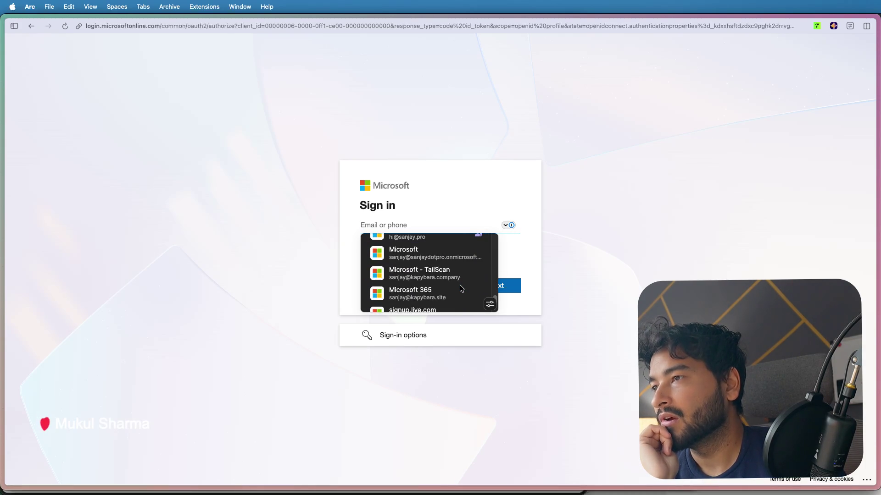
scroll(461, 288, down, 1)
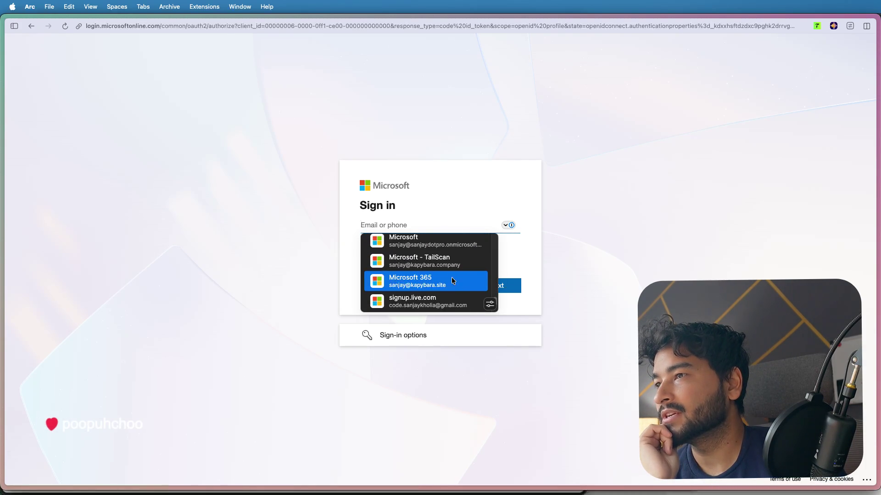
scroll(454, 285, down, 2)
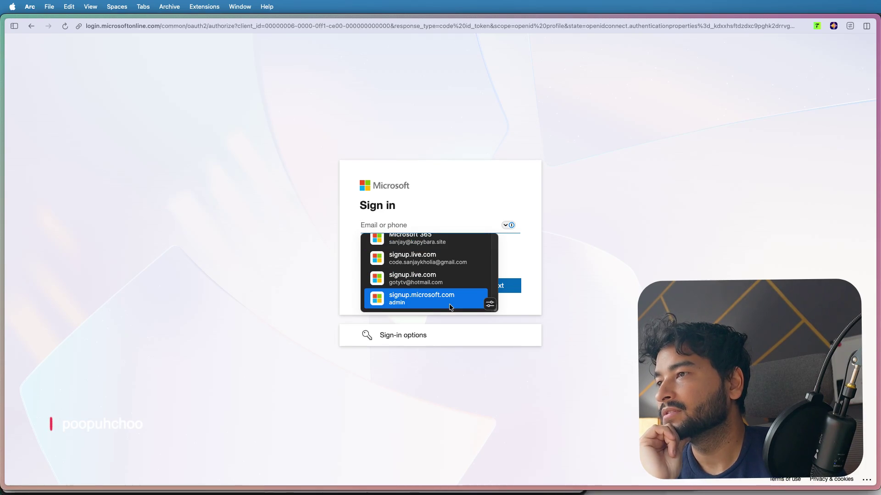
click(623, 230)
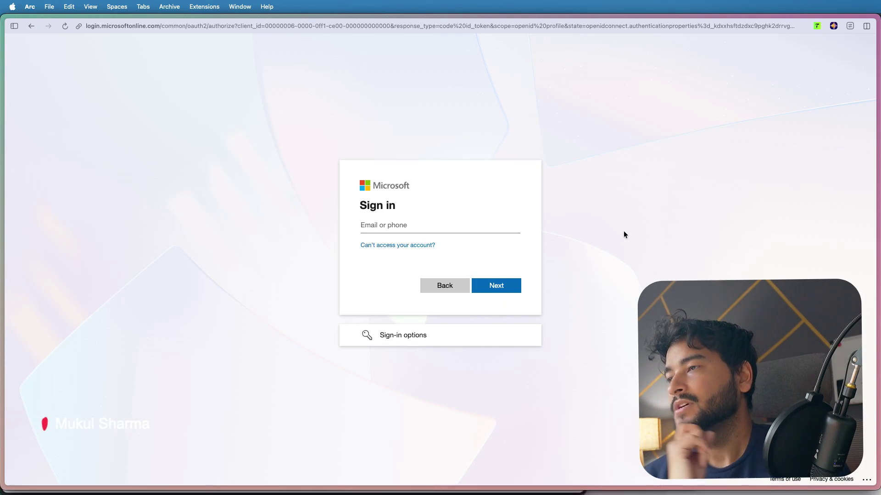